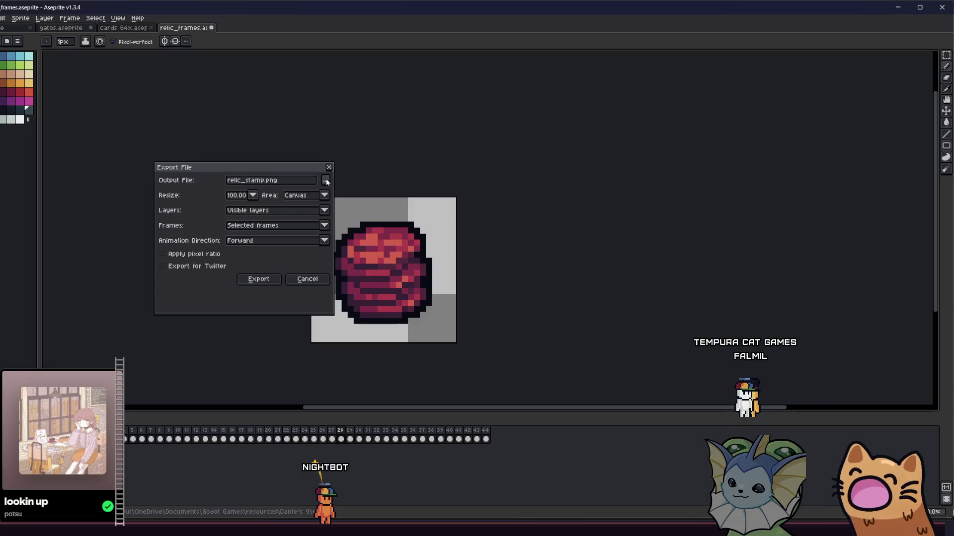
Step: Export the red pot frame over the existing salami.png
left_click(192, 199)
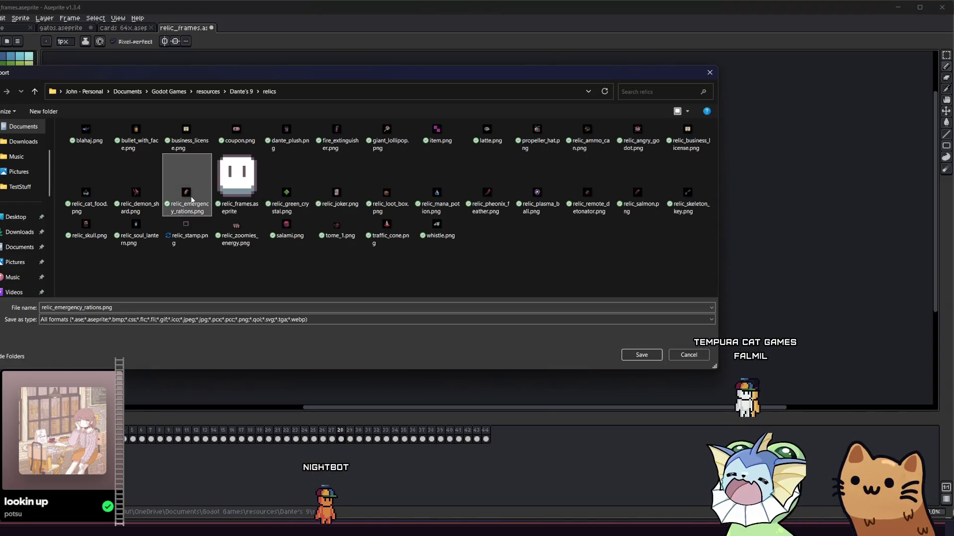
double_click(286, 224)
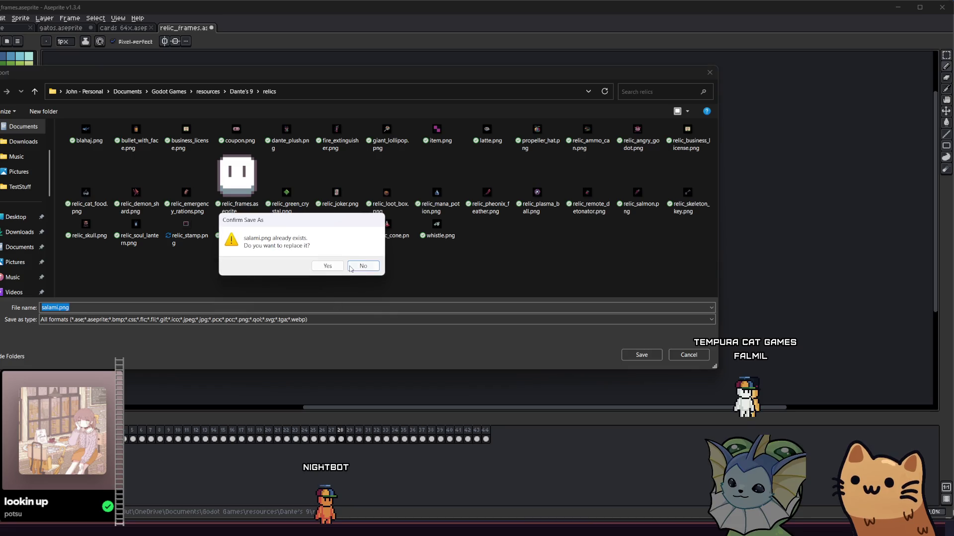
left_click(328, 266)
left_click(266, 281)
Step: Move to the red gem frame and bring up its export settings
key("Right")
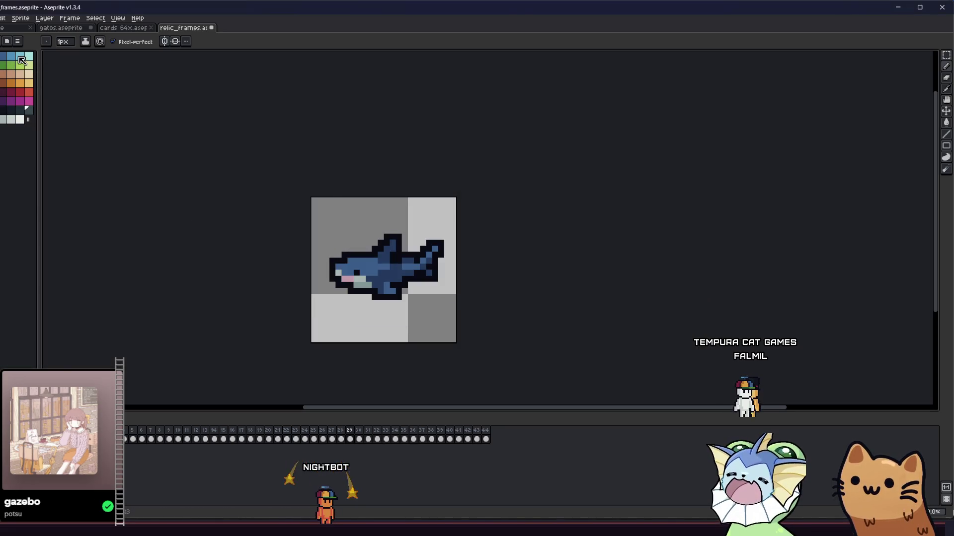
key("Right")
key("Right")
key("Right")
key("Right")
key("Right")
key("Left")
key("alt+f")
mouse_move(52, 94)
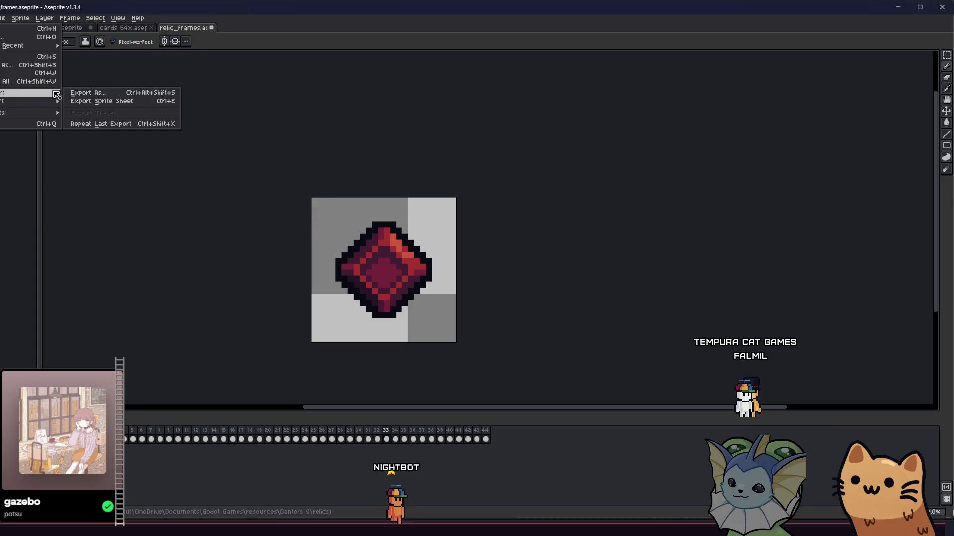
left_click(87, 93)
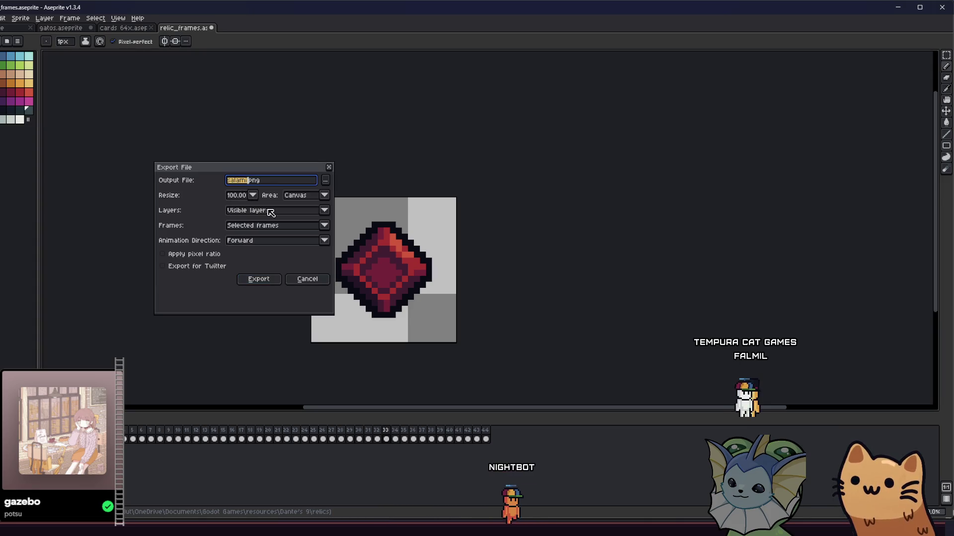
type("relic_")
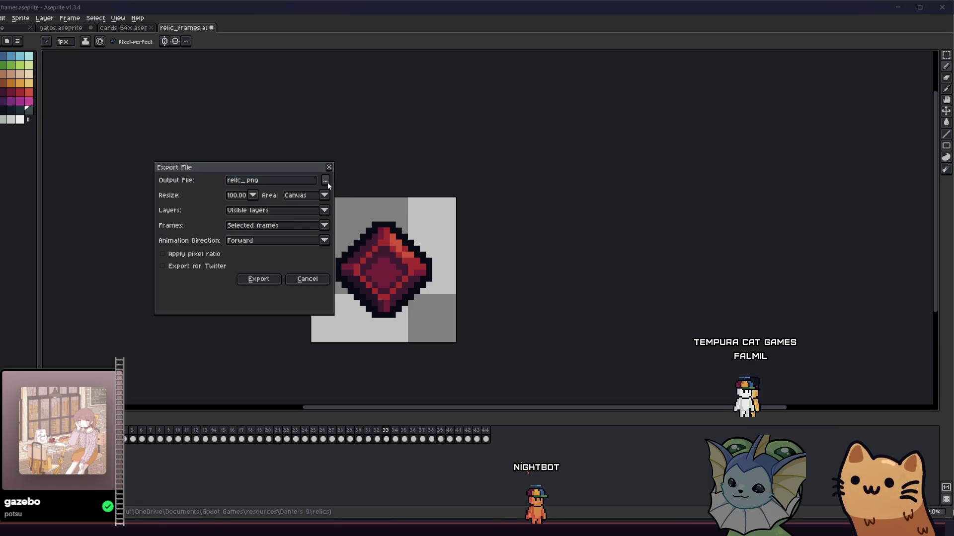
Step: Export the gem frame as relic_red_crystal.png, renamed from relic_green_crystal.png
left_click(286, 195)
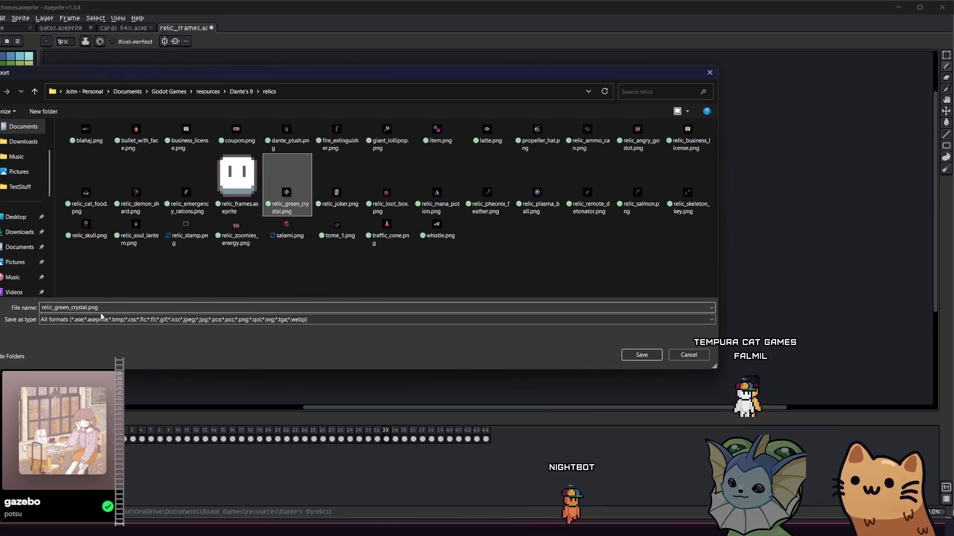
left_click(68, 308)
double_click(68, 308)
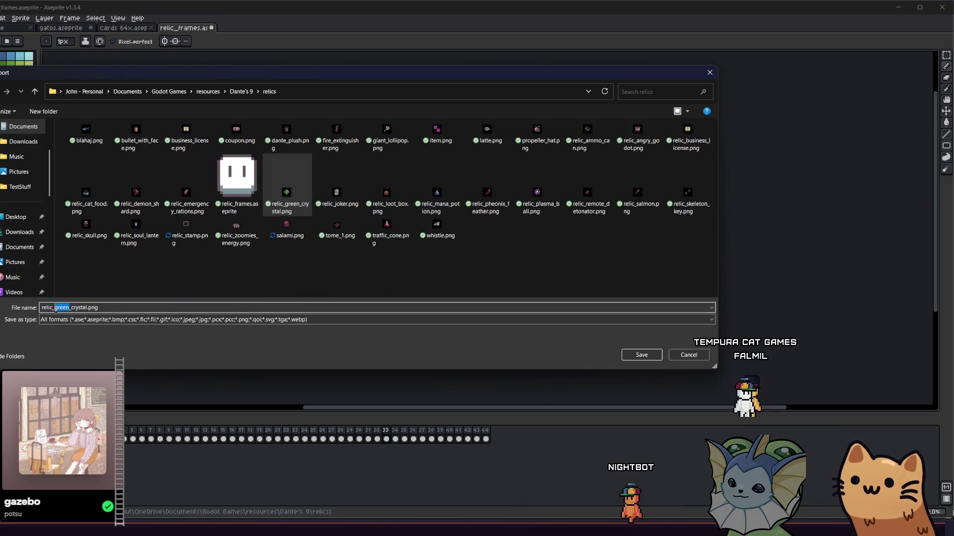
type("red")
left_click(627, 360)
left_click(254, 279)
key("Right")
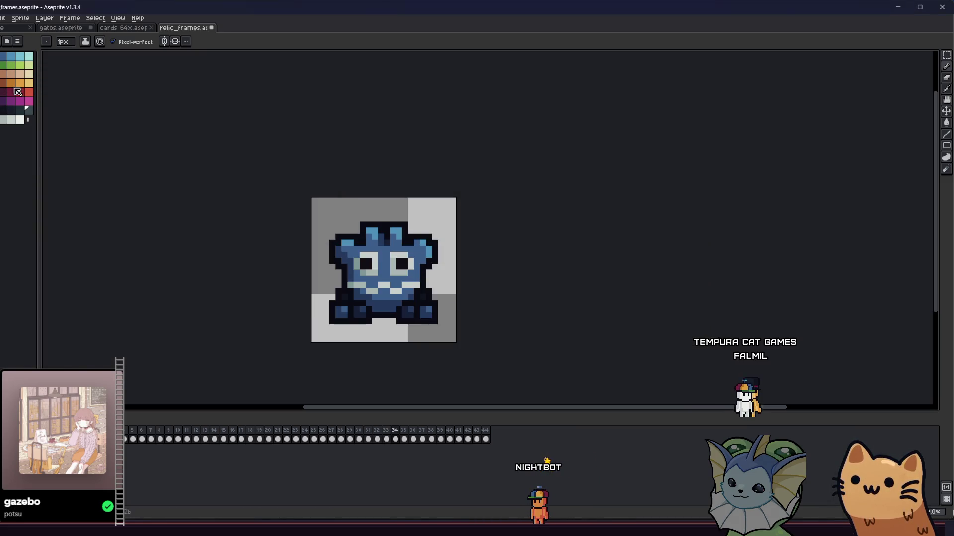
Step: Export the blue creature frame of relic_frames as relic_godot.png
left_click(14, 28)
left_click(192, 29)
key("alt+f")
mouse_move(20, 101)
left_click(95, 91)
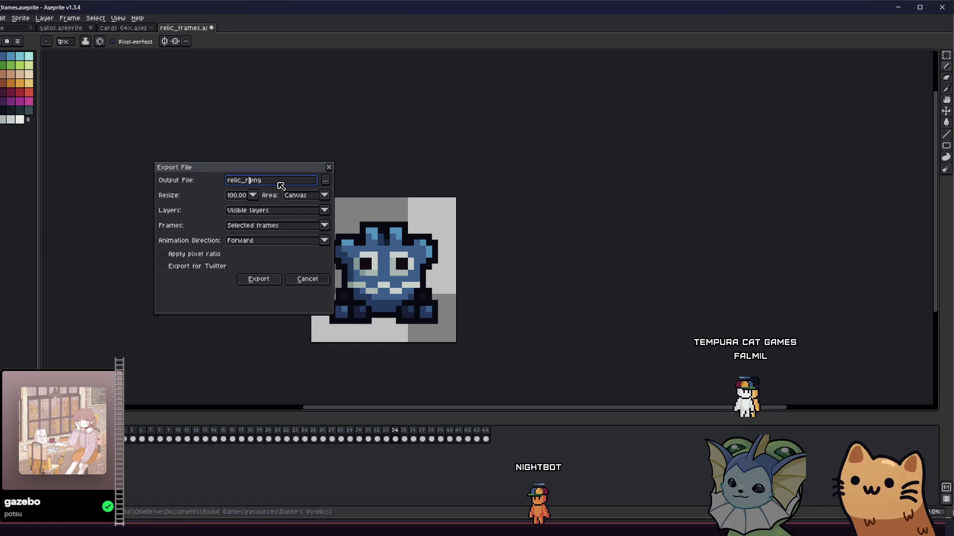
key("Return")
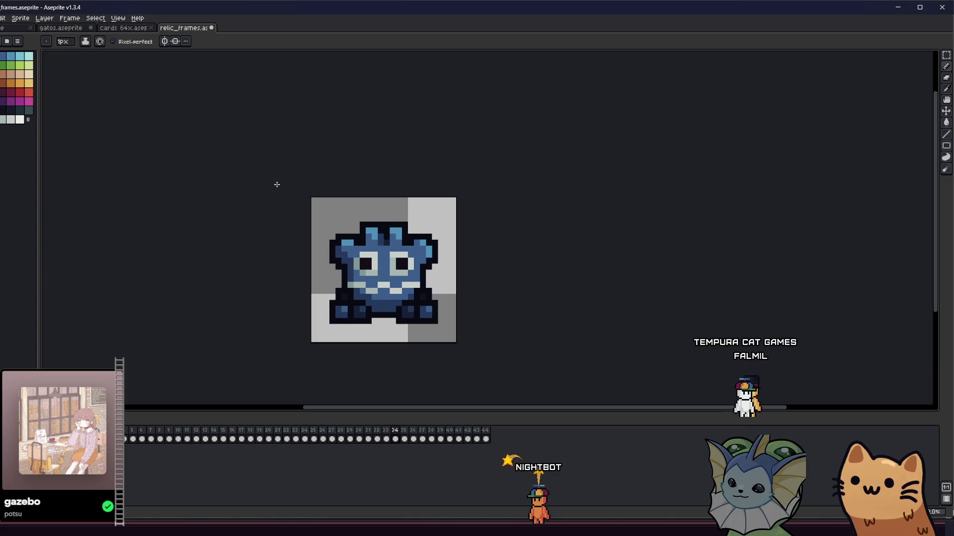
Step: Export the three cans frame, replacing relic_zoomies_energy.png
key("Right")
key("alt+f")
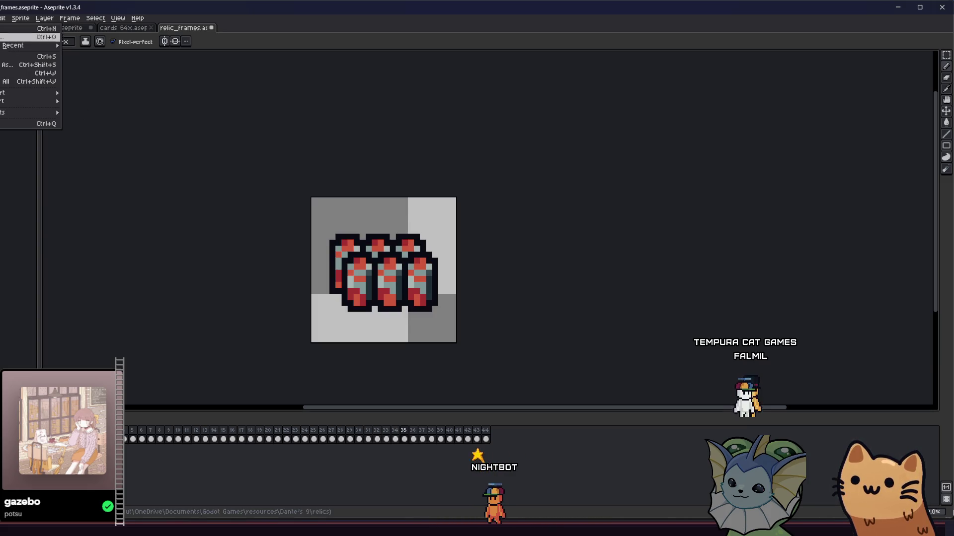
key("e")
key("Down")
key("Return")
left_click(326, 180)
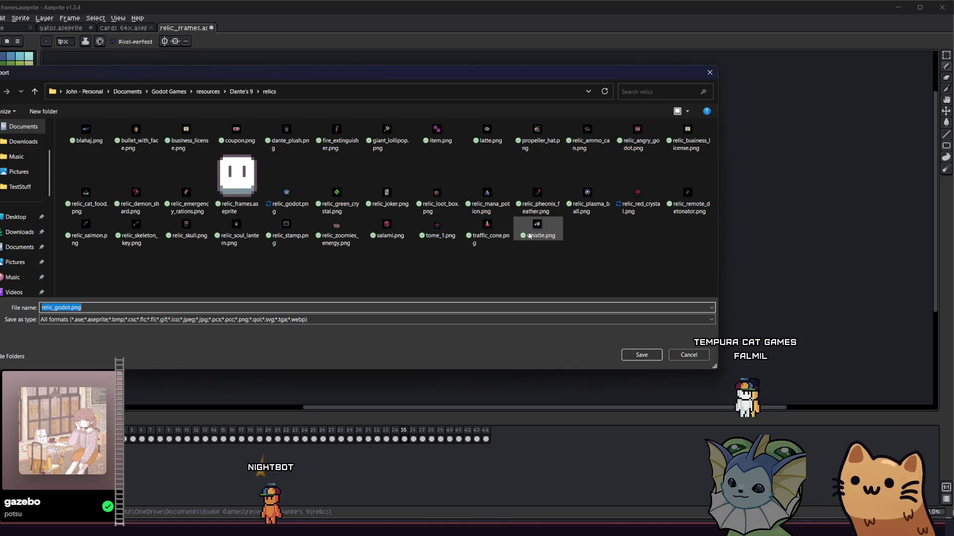
left_click(336, 233)
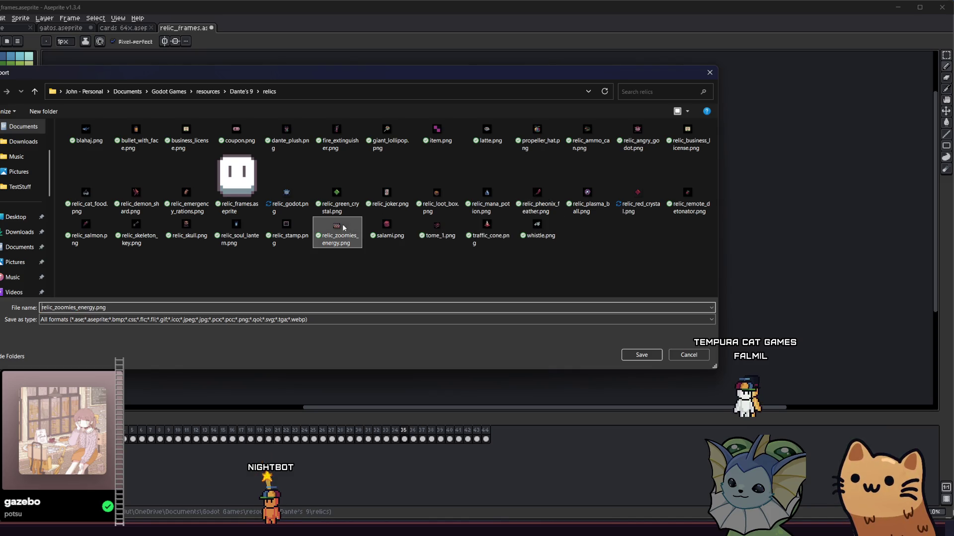
left_click(639, 356)
left_click(326, 268)
left_click(263, 281)
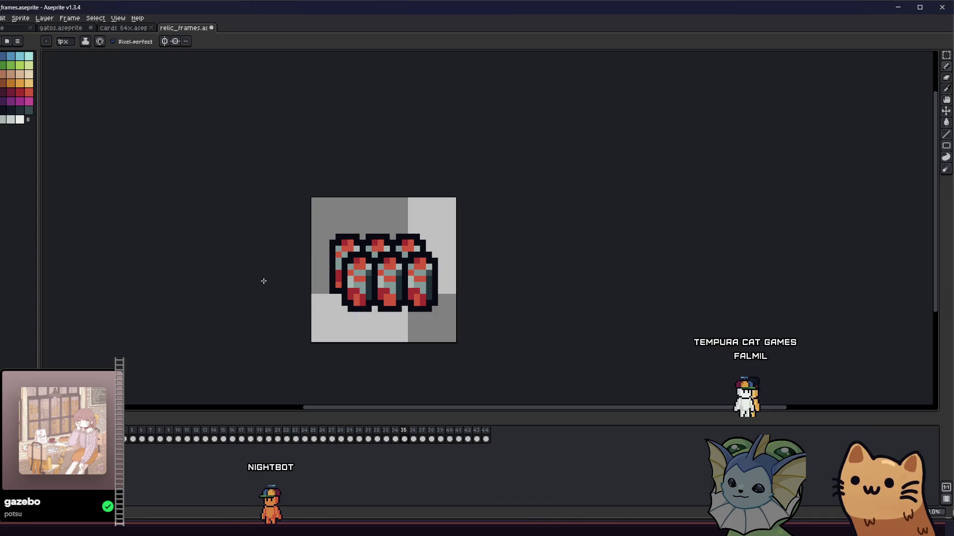
key("Right")
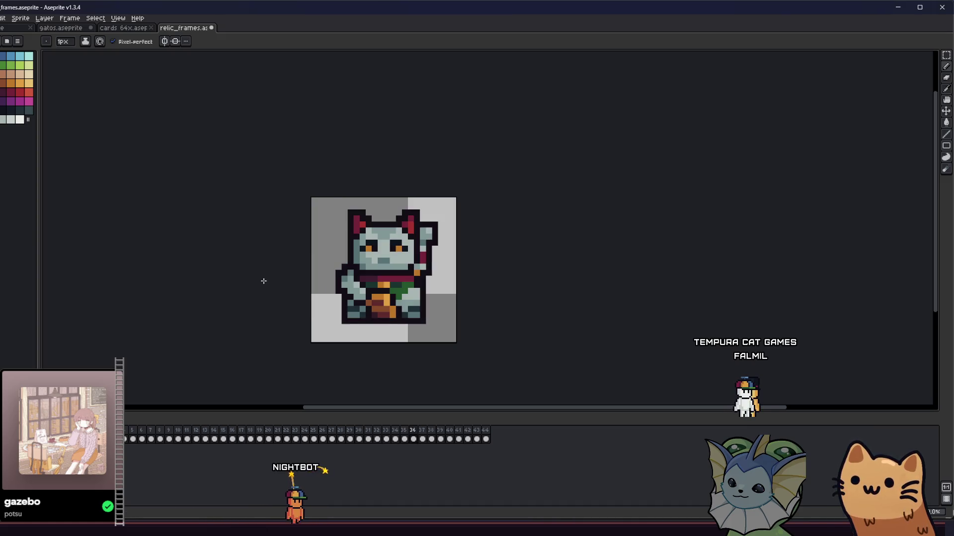
Step: Rename the export target to relic_lucky_cat.png and export the lucky cat frame
key("alt+f")
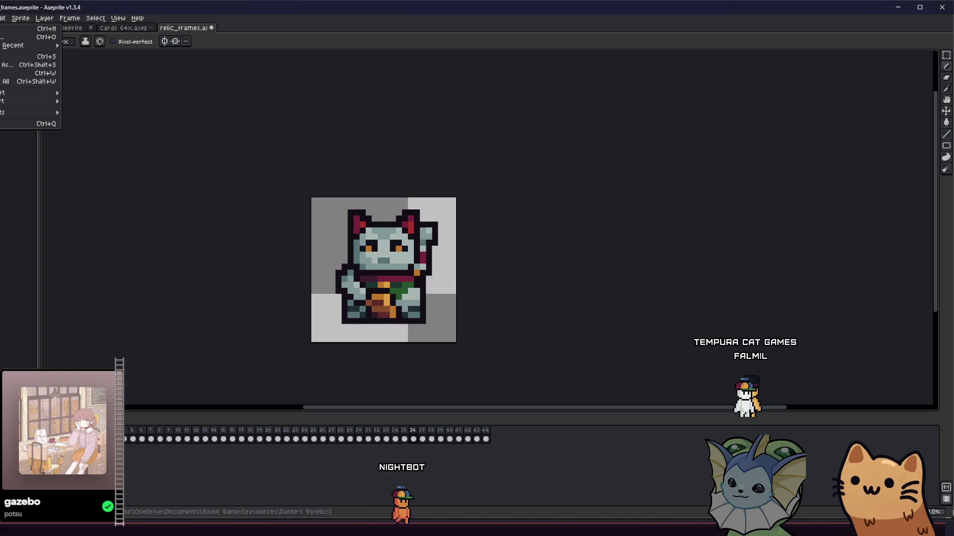
left_click(88, 93)
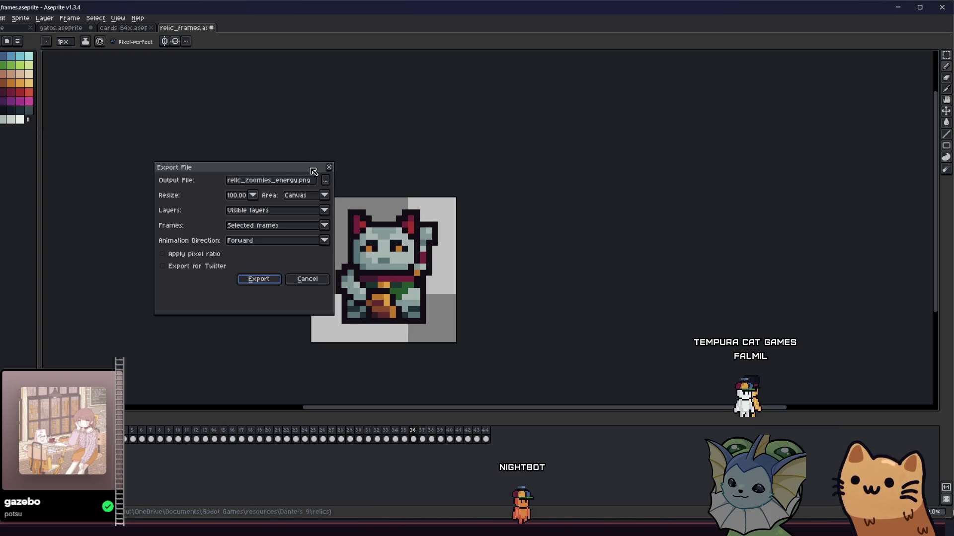
left_click(325, 181)
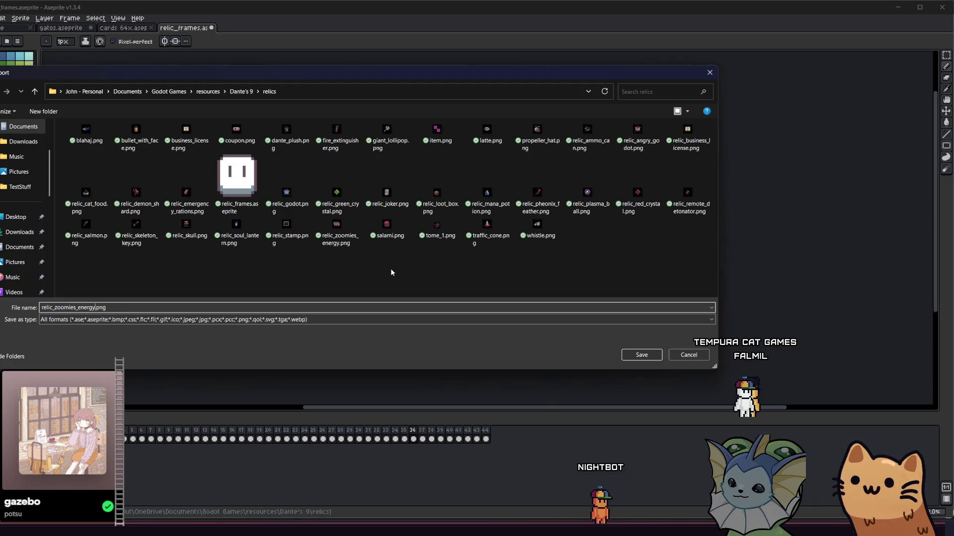
key("BackSpace")
key("BackSpace")
key("BackSpace")
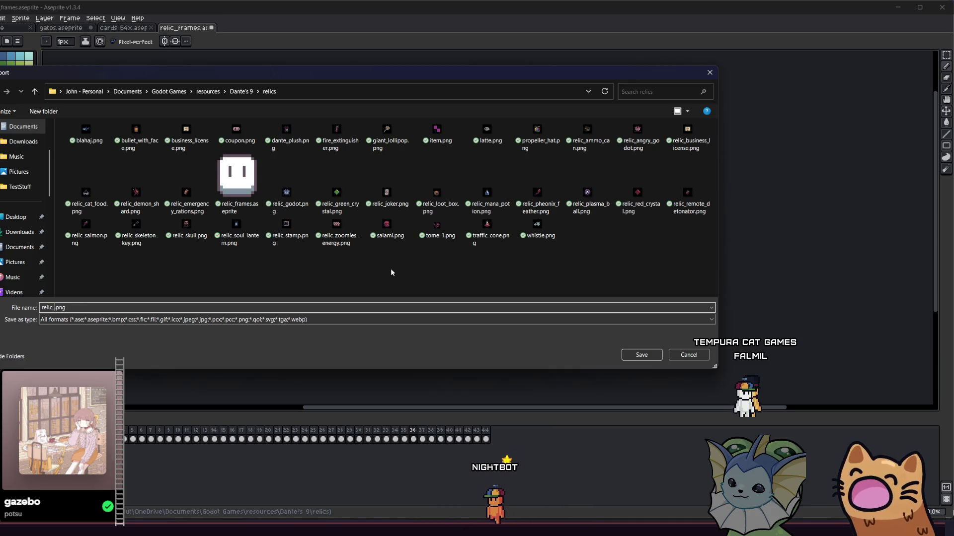
type("lucky_cat")
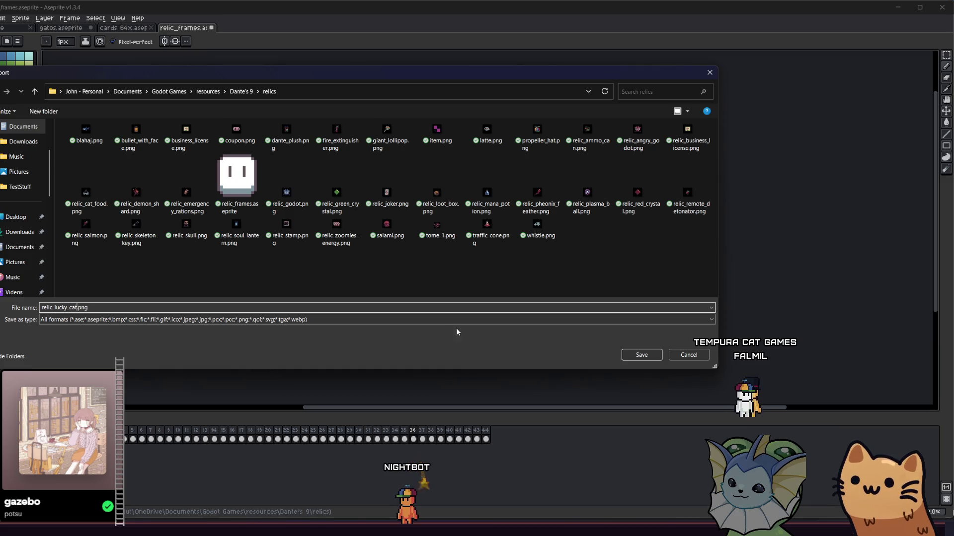
left_click(638, 352)
left_click(255, 279)
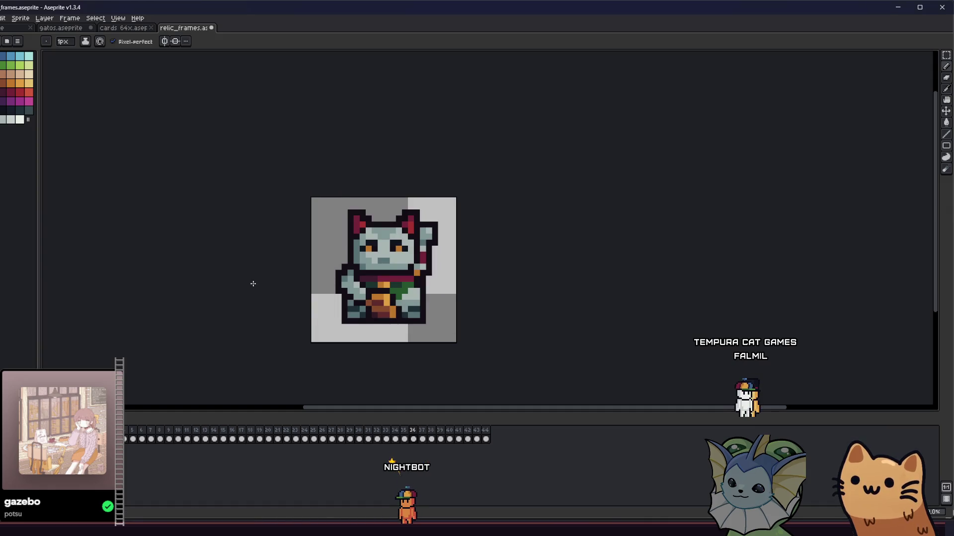
scroll(340, 288, "up", 3)
Step: Pick the eyedropper and paint bucket tools, then save the relic_frames sprite
key("i")
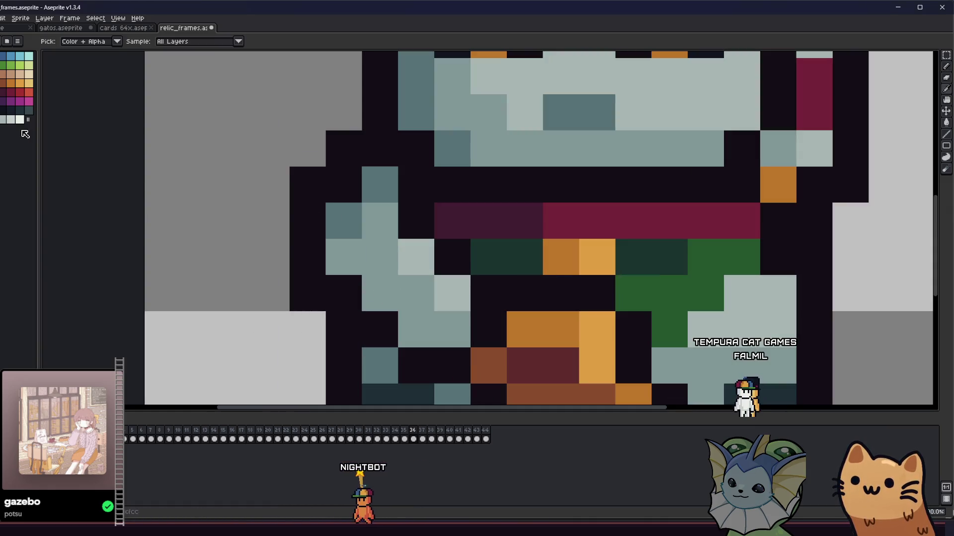
key("g")
scroll(329, 187, "up", 1)
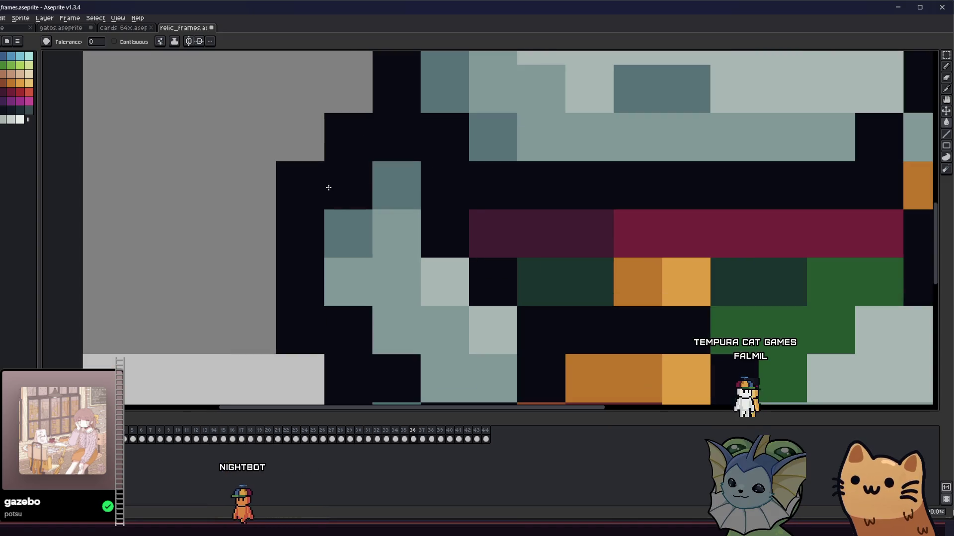
scroll(303, 199, "down", 3)
key("ctrl+s")
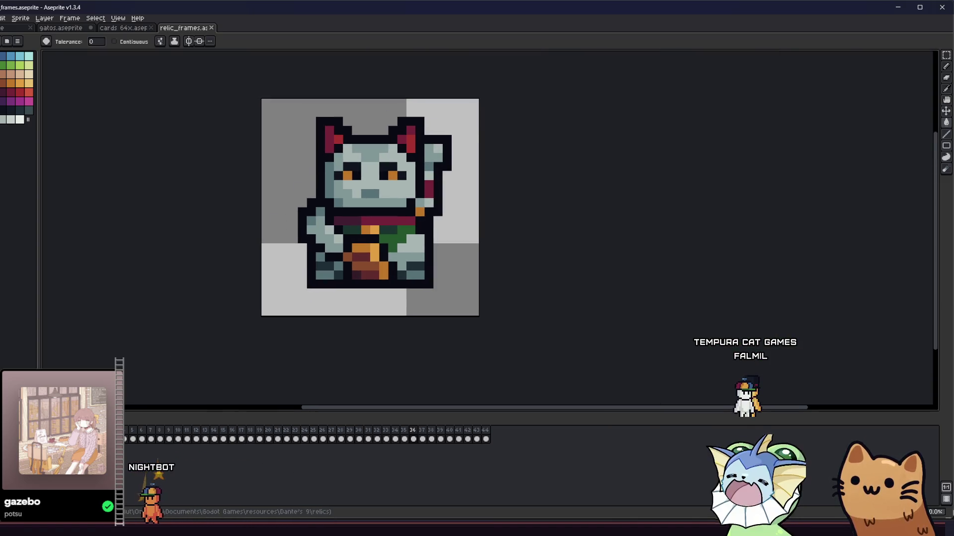
Step: Re-export the lucky cat frame, overwriting relic_lucky_cat.png
key("alt+f")
left_click(30, 98)
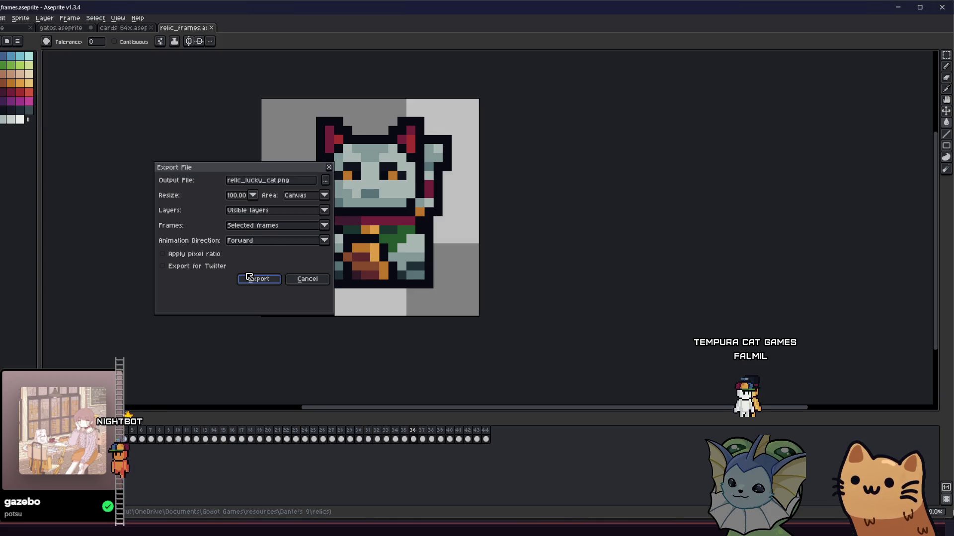
left_click(249, 276)
left_click(438, 294)
key("Right")
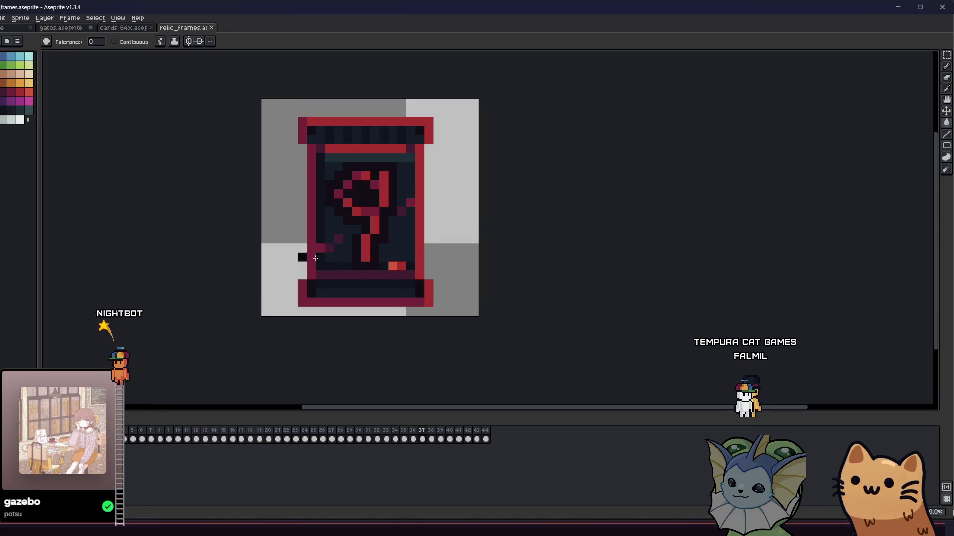
Step: Export the dark rock frame, replacing tome_1.png in the relics folder
left_click_drag(247, 219, 262, 238)
key("Right")
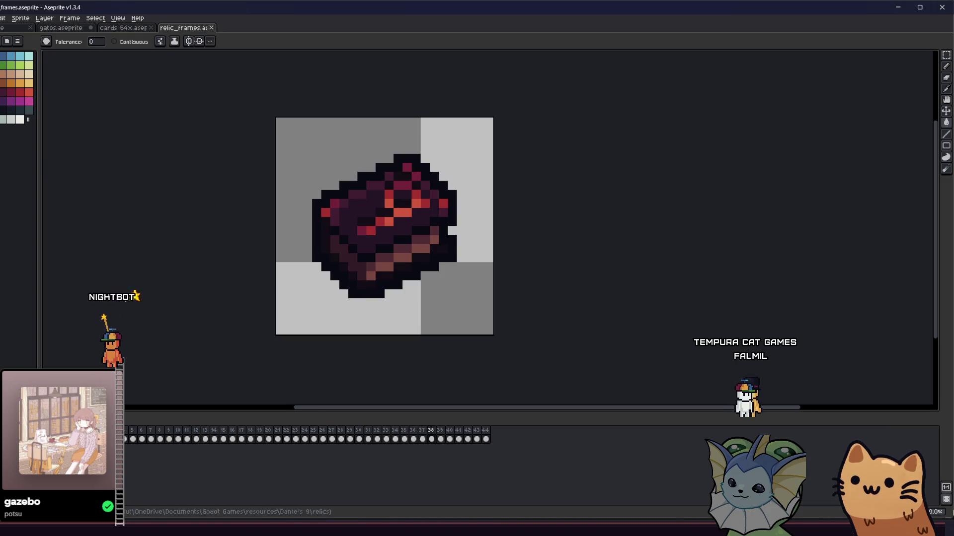
key("alt+f")
mouse_move(30, 95)
left_click(77, 96)
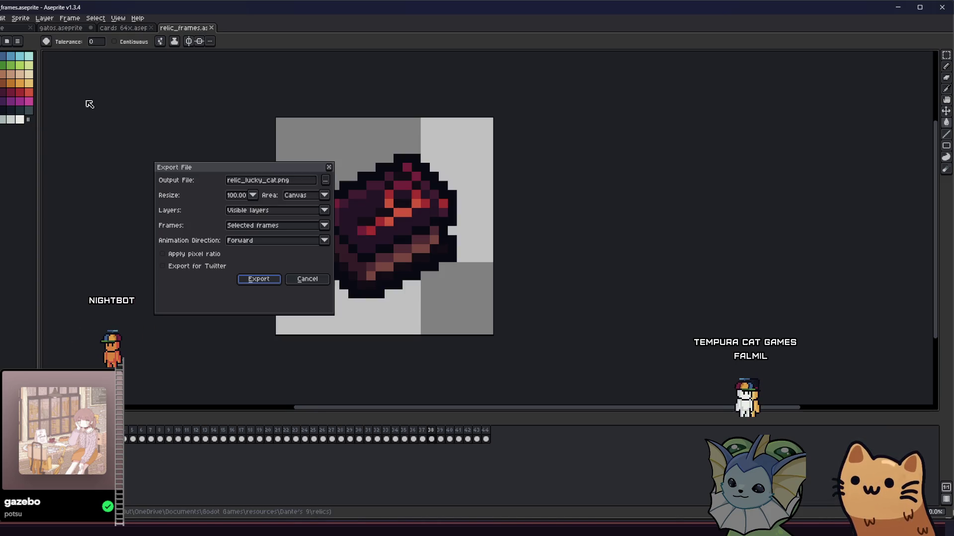
left_click(325, 180)
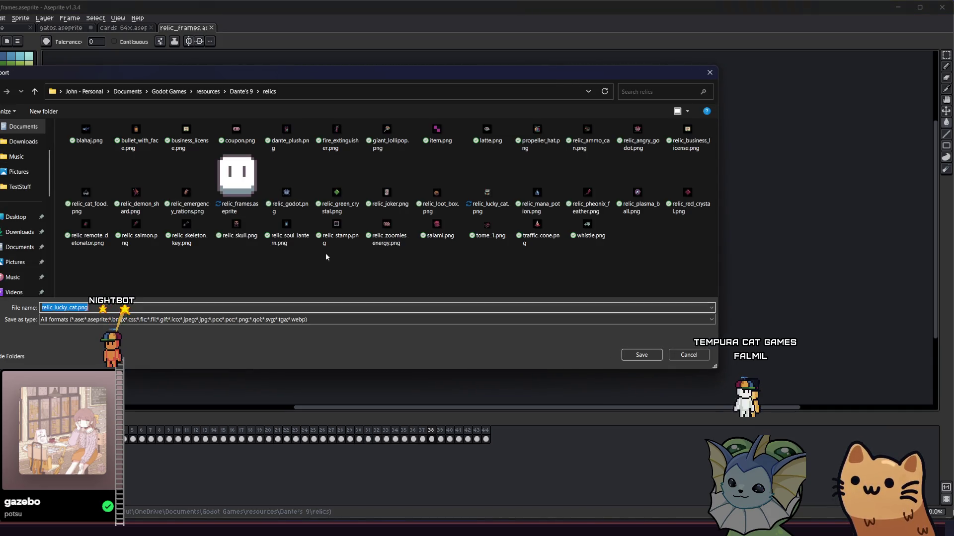
left_click(487, 221)
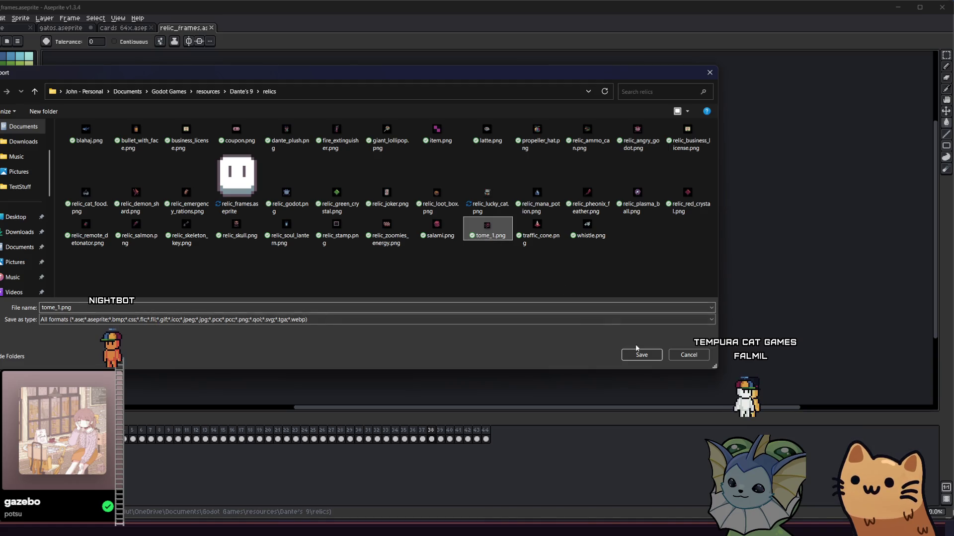
key("Return")
left_click(328, 266)
left_click(261, 280)
Step: Export the blue crystal frame as relic_blue_crystal.png
key("Right")
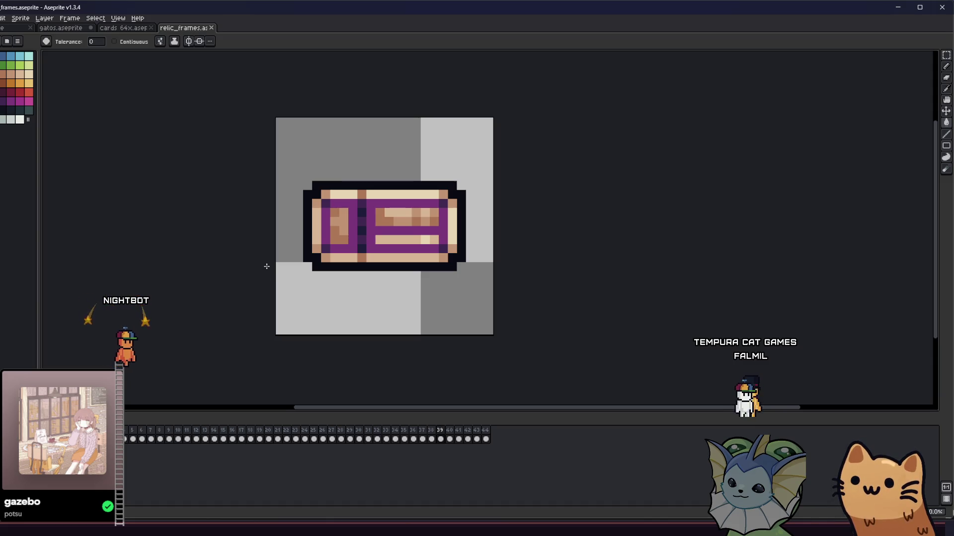
key("Right")
key("Right")
key("Right")
key("Right")
key("Right")
key("Left")
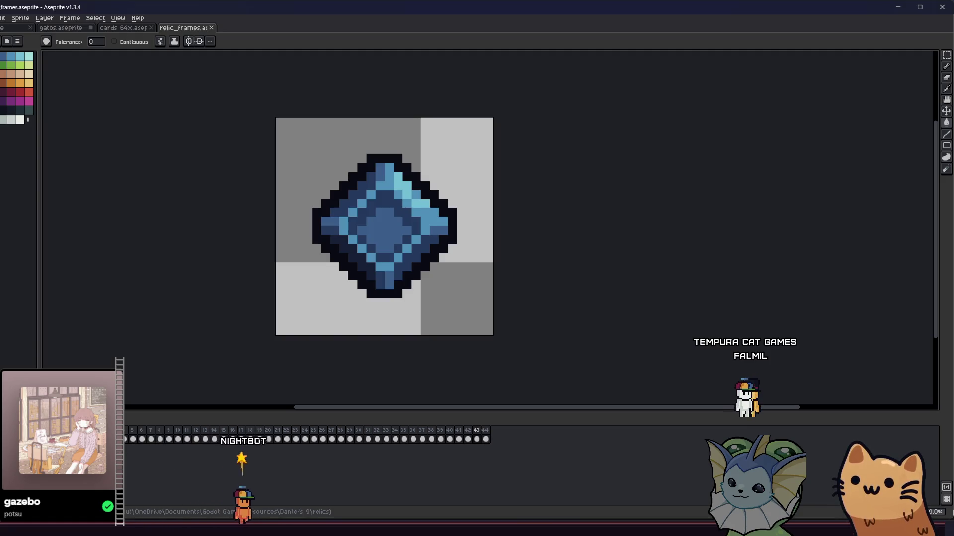
left_click(82, 93)
left_click(251, 181)
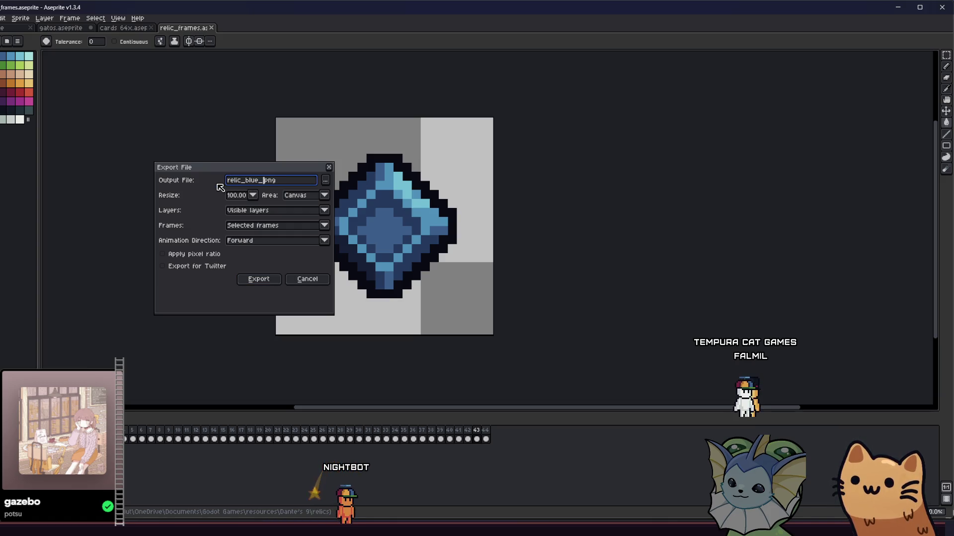
key("Return")
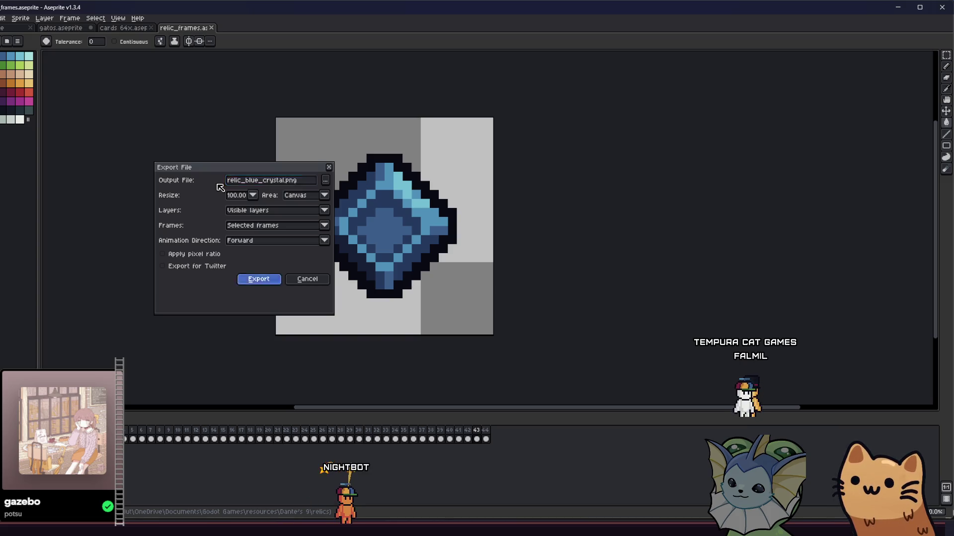
key("Right")
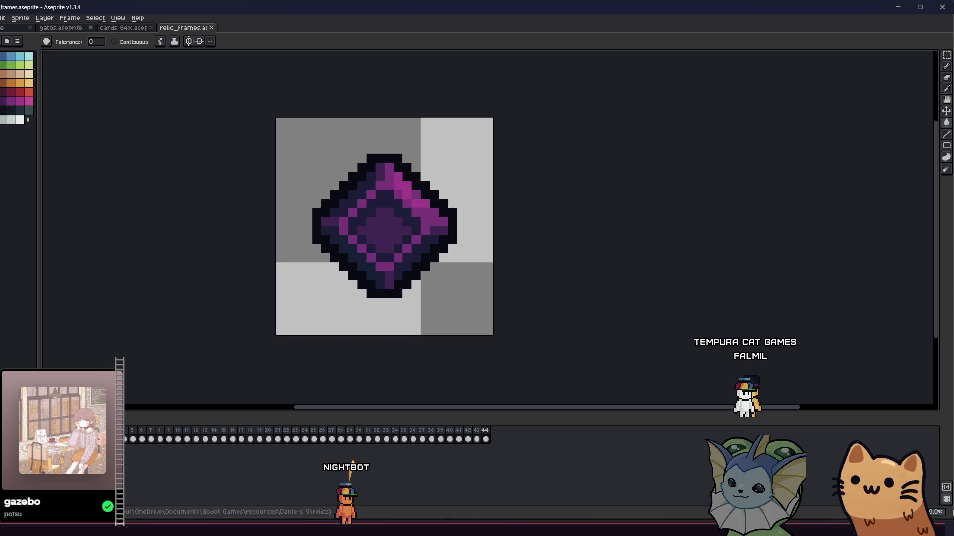
Step: Change the export file name to relic_purple_crystal.png and export the purple crystal frame
left_click(1, 18)
mouse_move(40, 91)
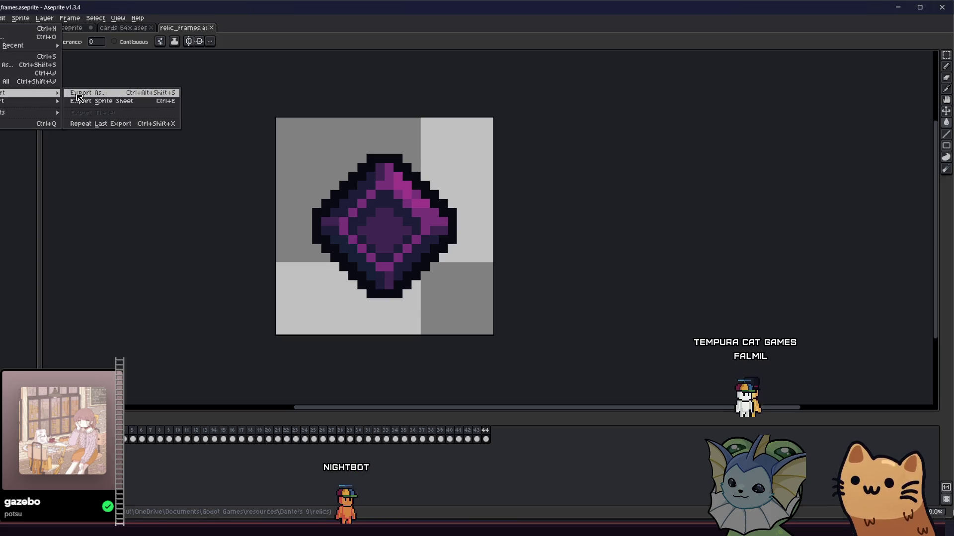
left_click(85, 91)
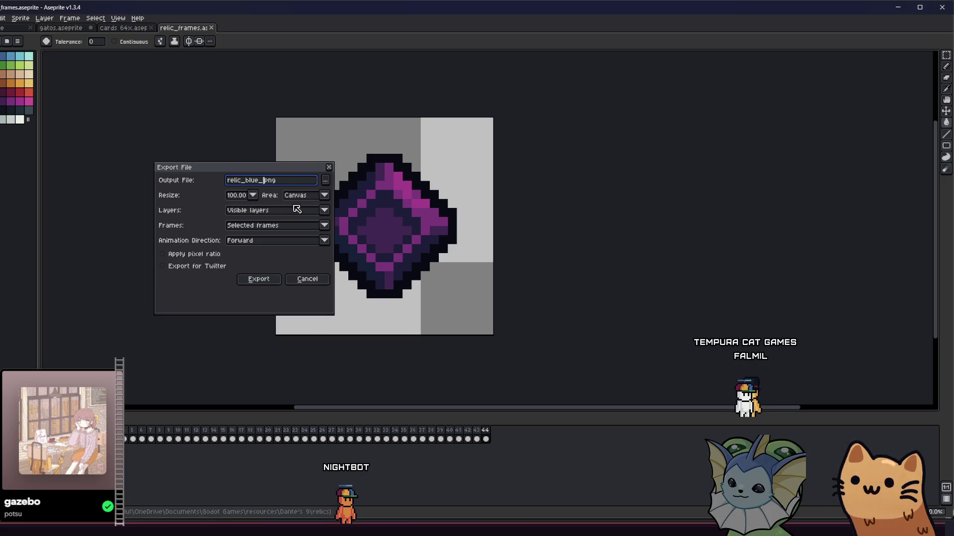
type("ic_purple")
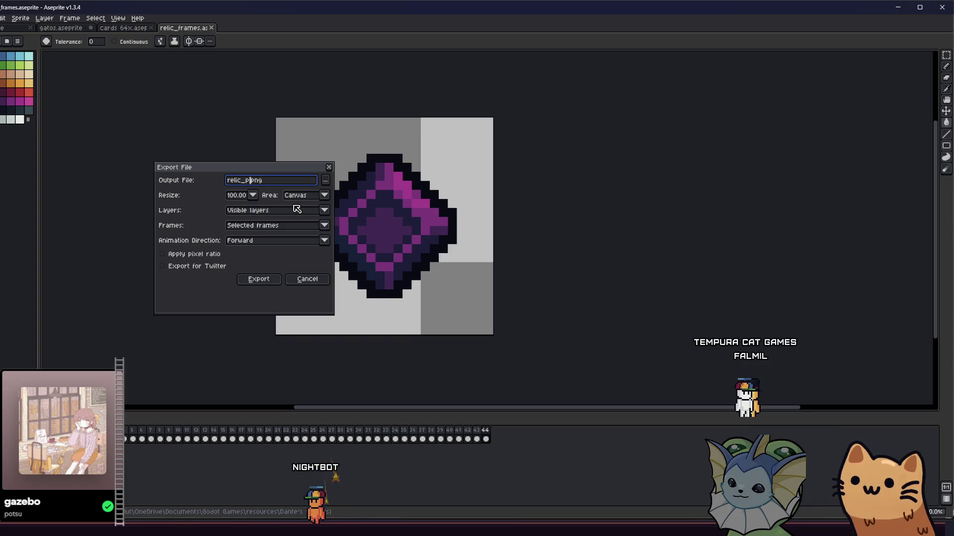
type("_crystal")
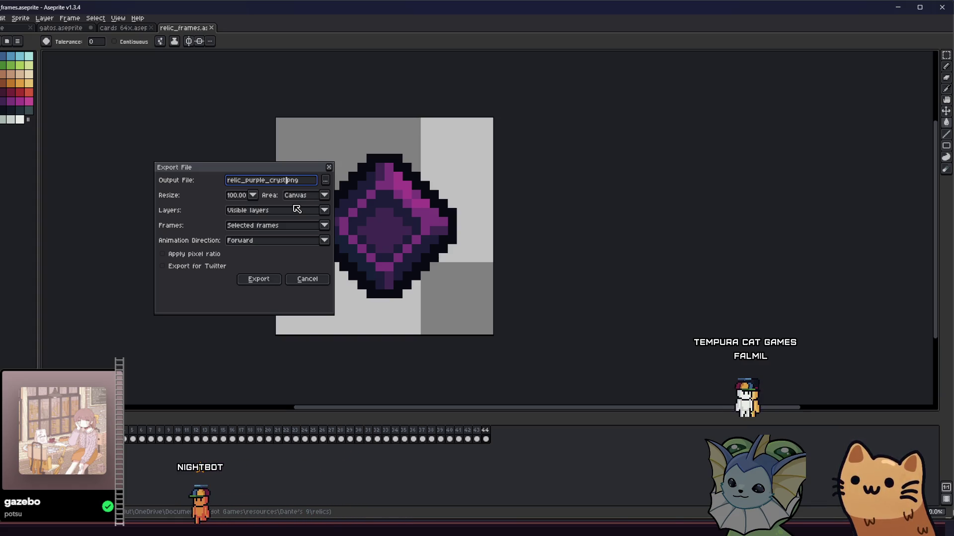
left_click(258, 279)
scroll(371, 273, "down", 1)
scroll(370, 273, "down", 1)
scroll(306, 281, "up", 5)
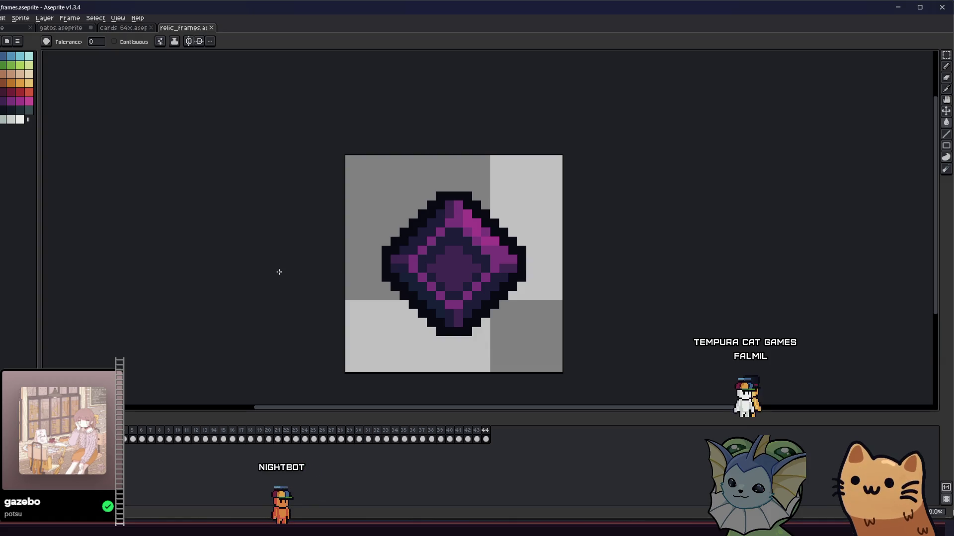
Step: Zoom out over the gatos.aseprite sheet, then move to the Godot editor
left_click(72, 30)
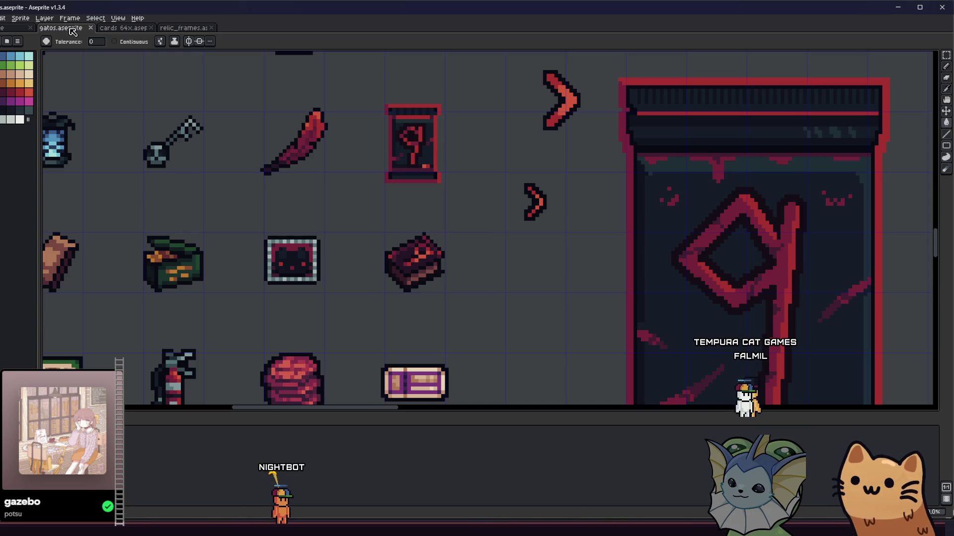
scroll(329, 219, "down", 3)
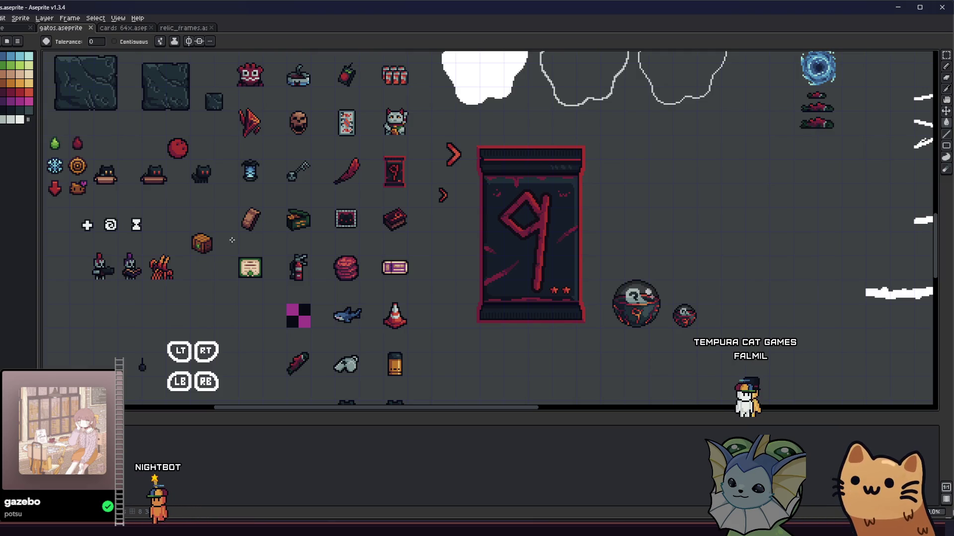
key("alt+Tab")
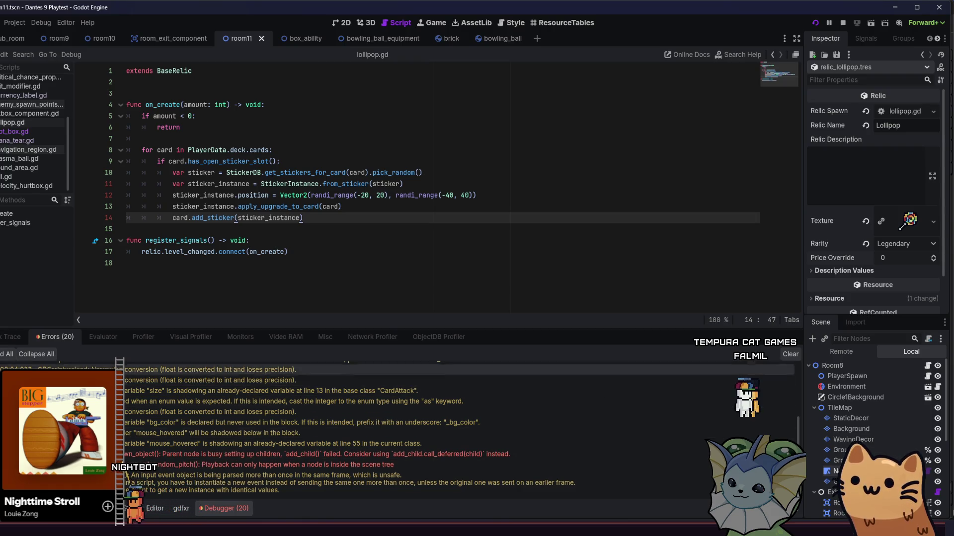
Step: Enter 'On pickup, add a random sticker to every card in your deck!' as the Lollipop relic description
key("alt+f")
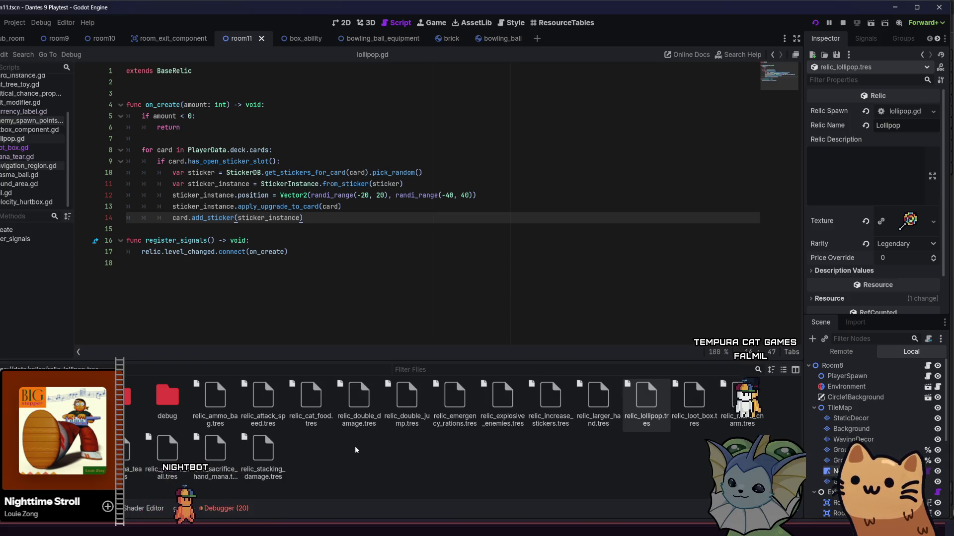
left_click(866, 167)
type("Add a random sticker")
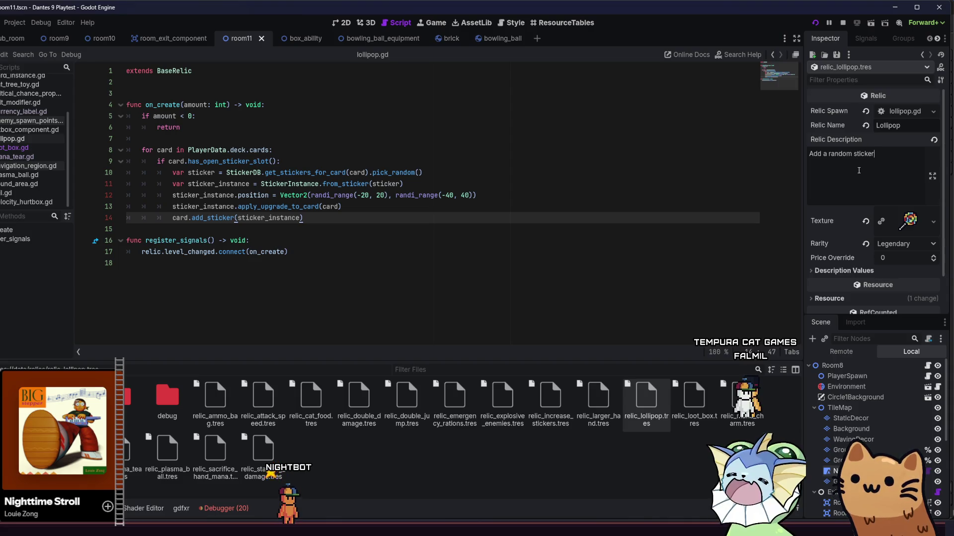
type("to ee")
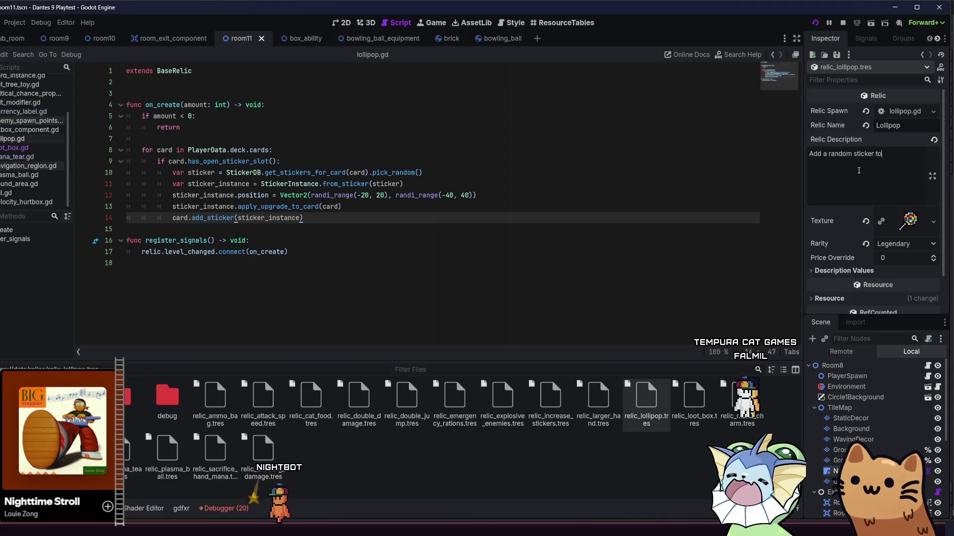
key("BackSpace")
type("very ca")
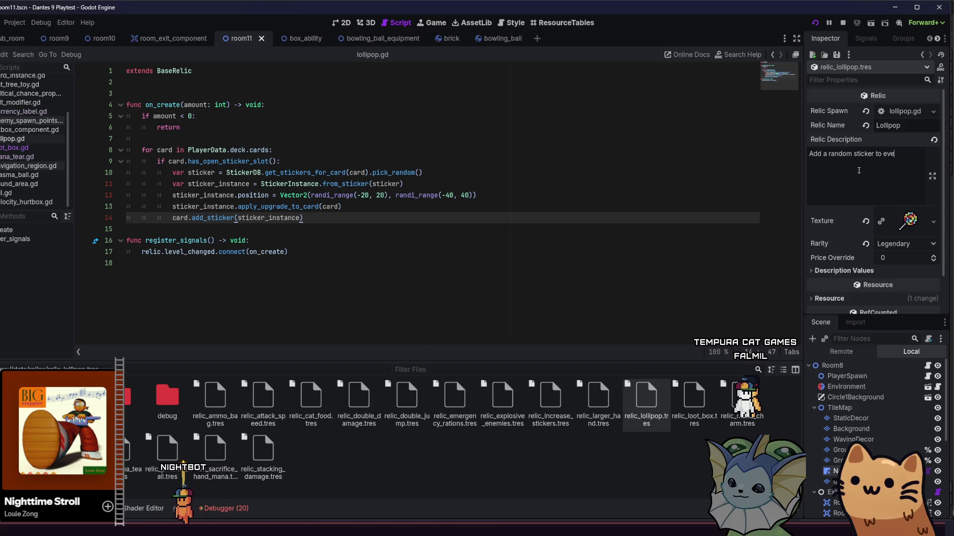
type("in your deck!")
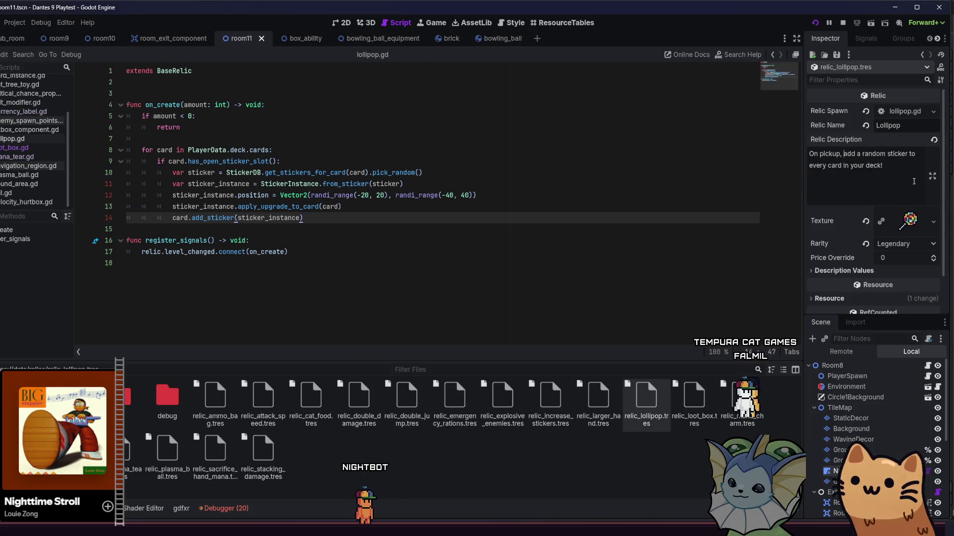
right_click(405, 447)
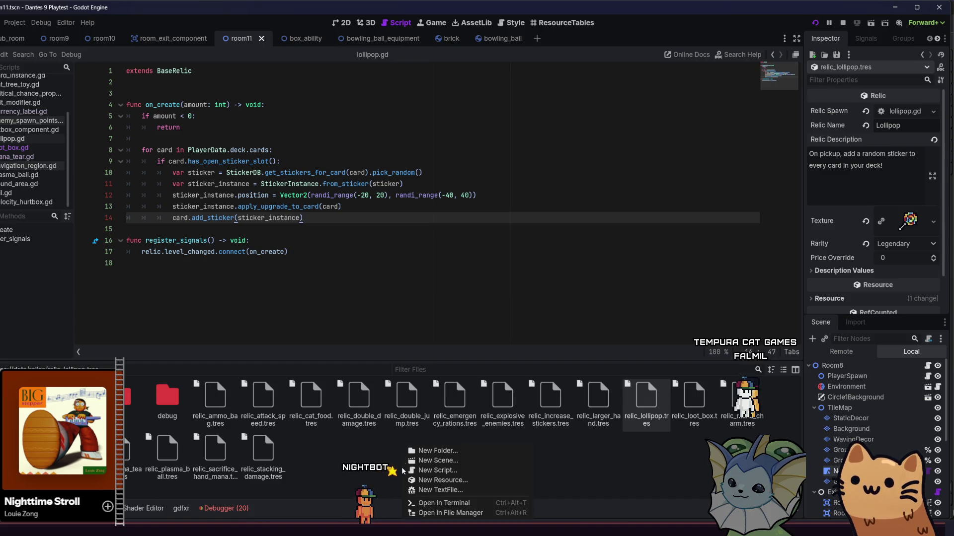
Step: Create a new Relic resource saved as relic_red_crystal.tres in data/relics
left_click(440, 480)
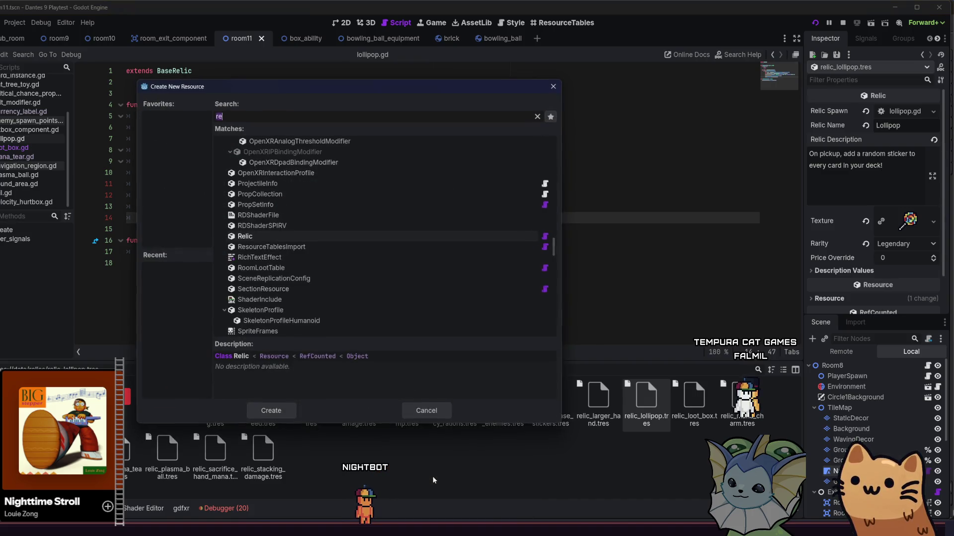
left_click(293, 241)
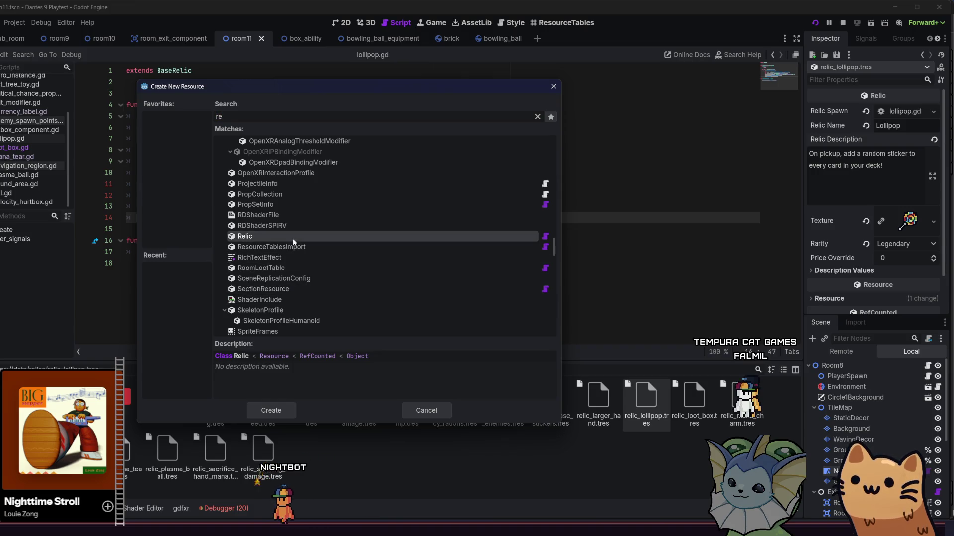
double_click(293, 239)
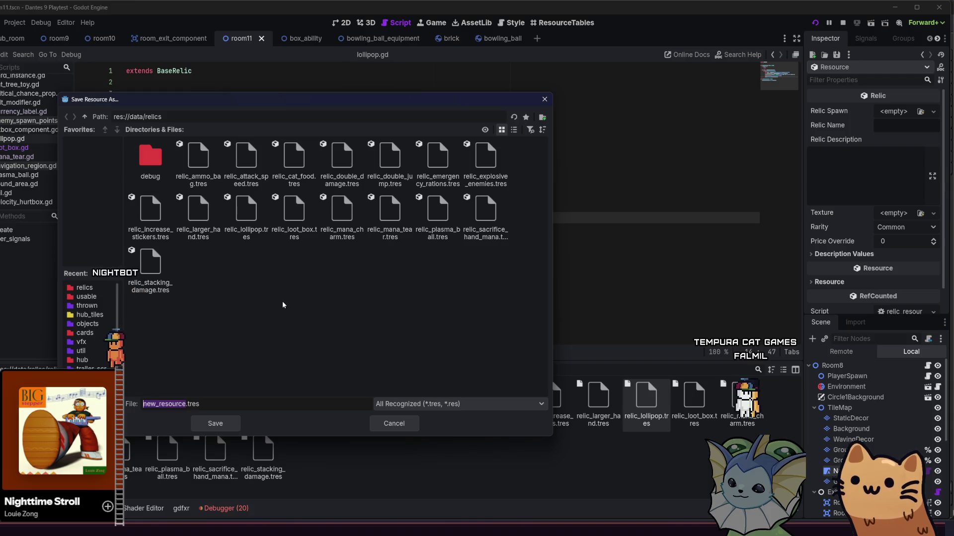
type("relic_")
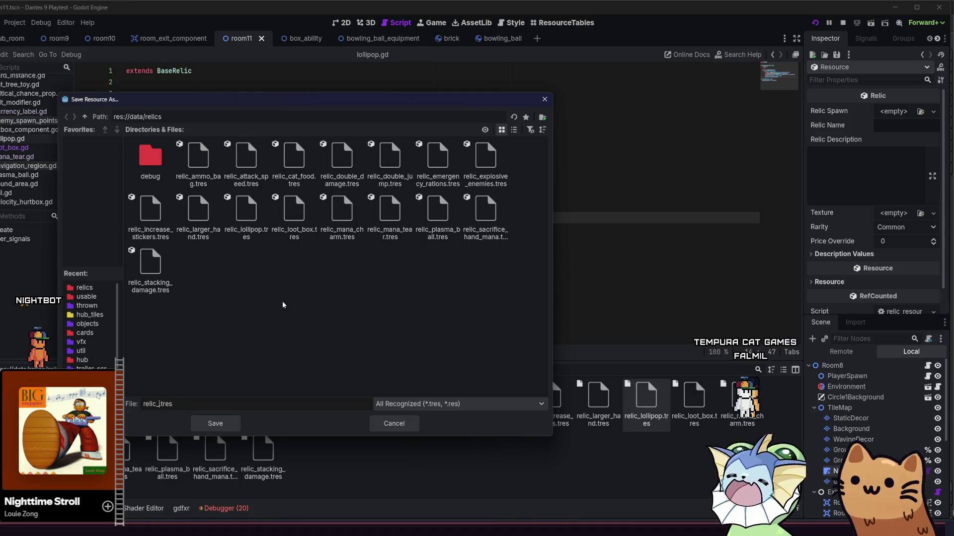
type("red_cry")
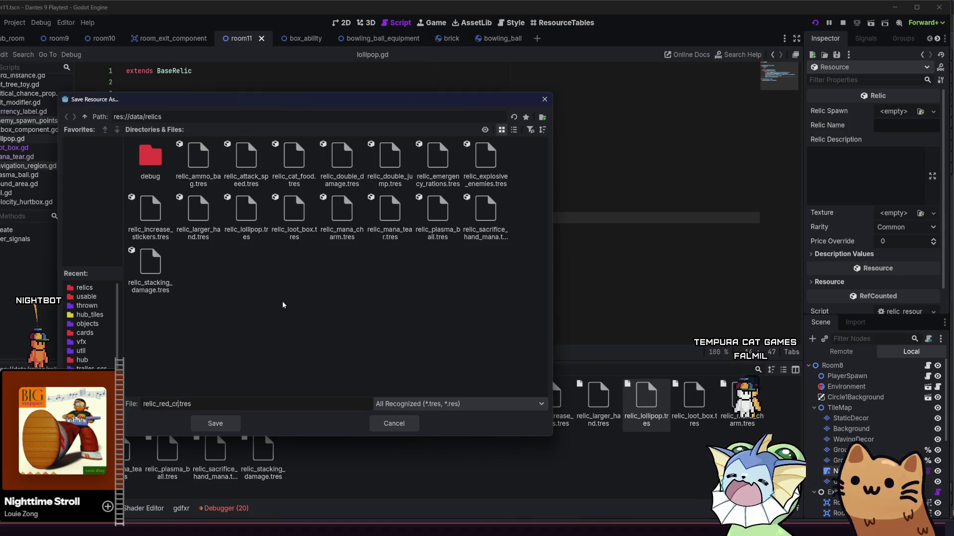
type("stal")
key("Return")
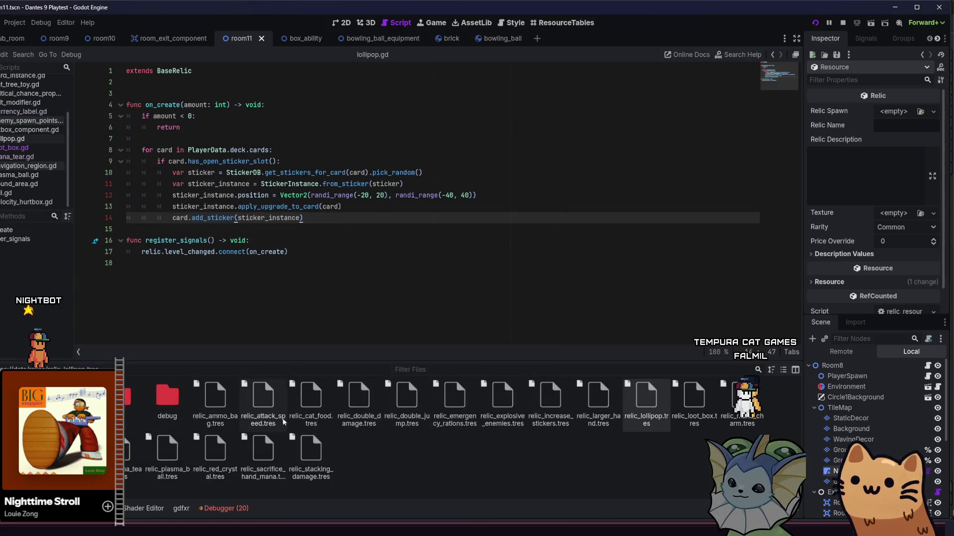
left_click(215, 451)
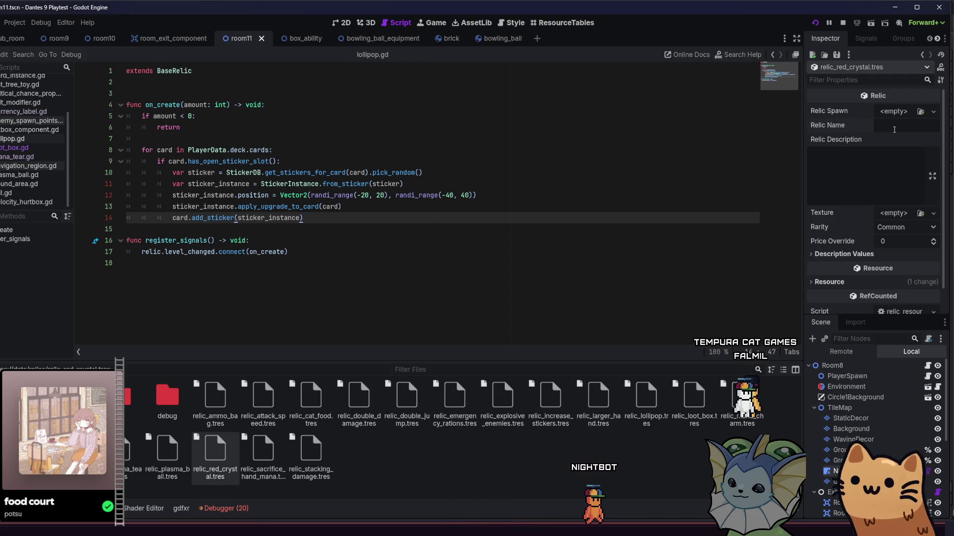
Step: Set the relic name to 'Red crystal' and browse to the relic sprite images folder
left_click(893, 129)
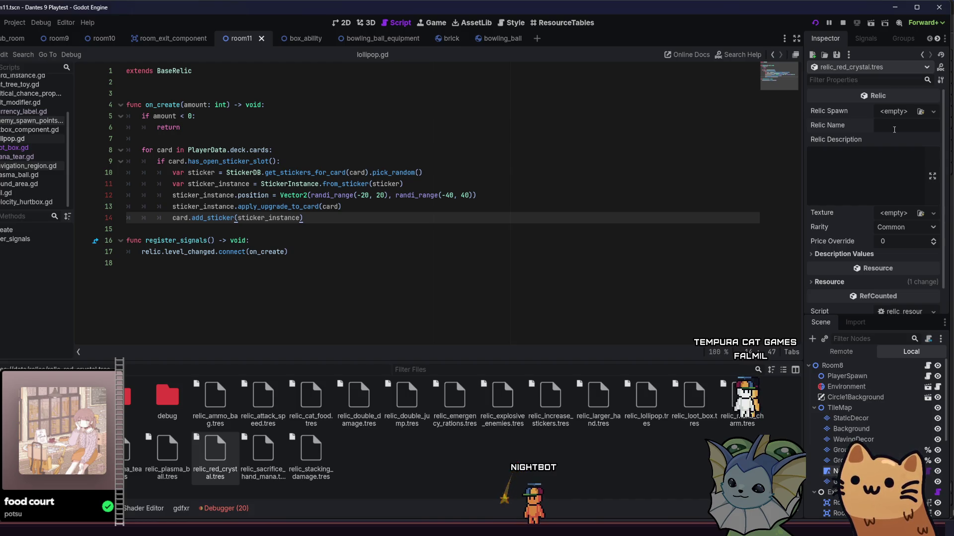
type("Re")
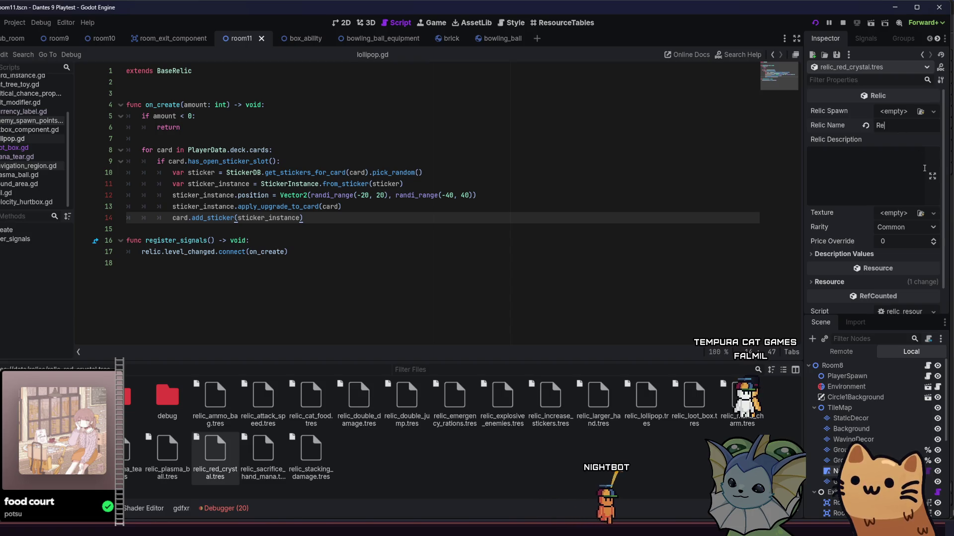
type("d crystal")
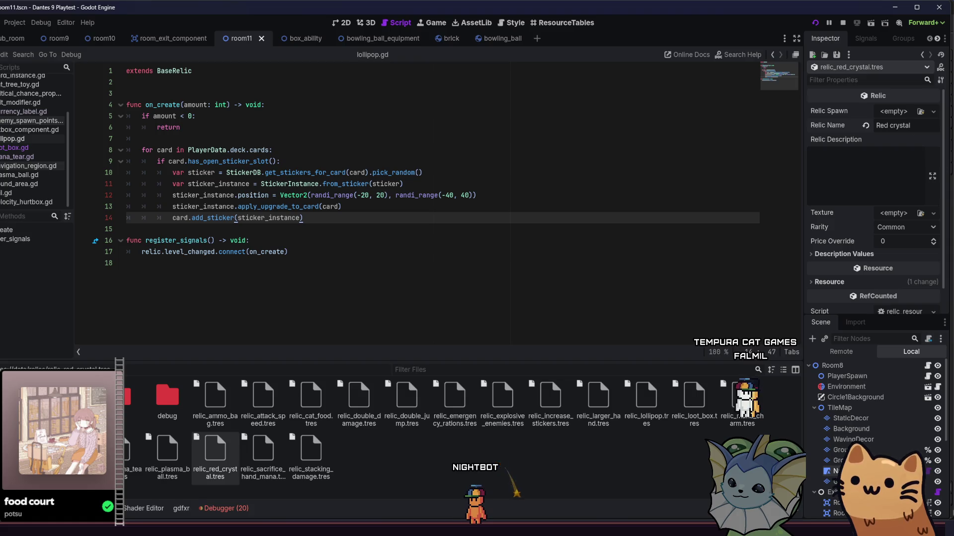
left_click(99, 497)
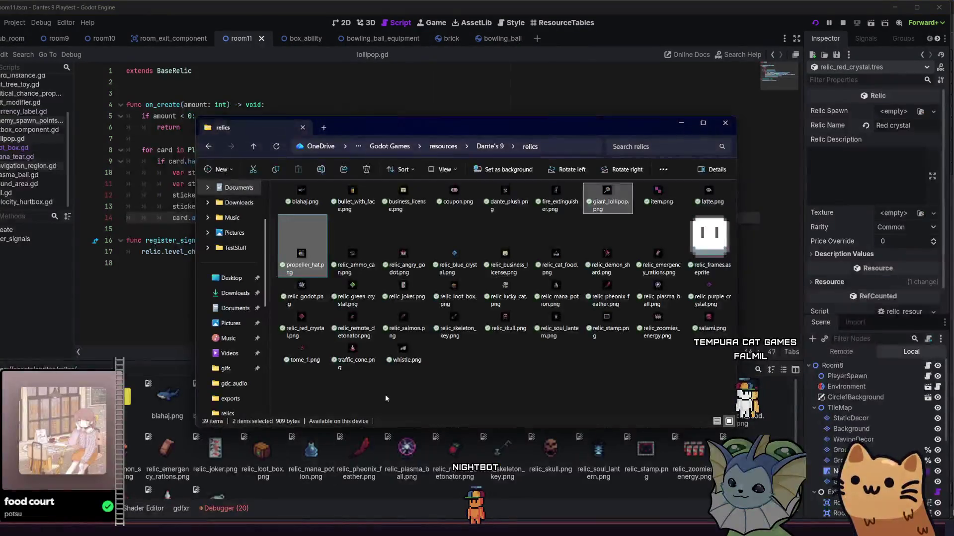
Step: Select the 38 relic PNGs in Dante's 9 relics folder and drop them into Godot's relic sprites folder
mouse_move(300, 384)
left_mouse_down()
mouse_move(646, 185)
mouse_move(708, 187)
left_mouse_up()
mouse_move(682, 355)
left_mouse_down()
mouse_move(326, 218)
mouse_move(660, 248)
mouse_move(621, 298)
mouse_move(568, 298)
mouse_move(330, 183)
mouse_move(281, 183)
left_mouse_up()
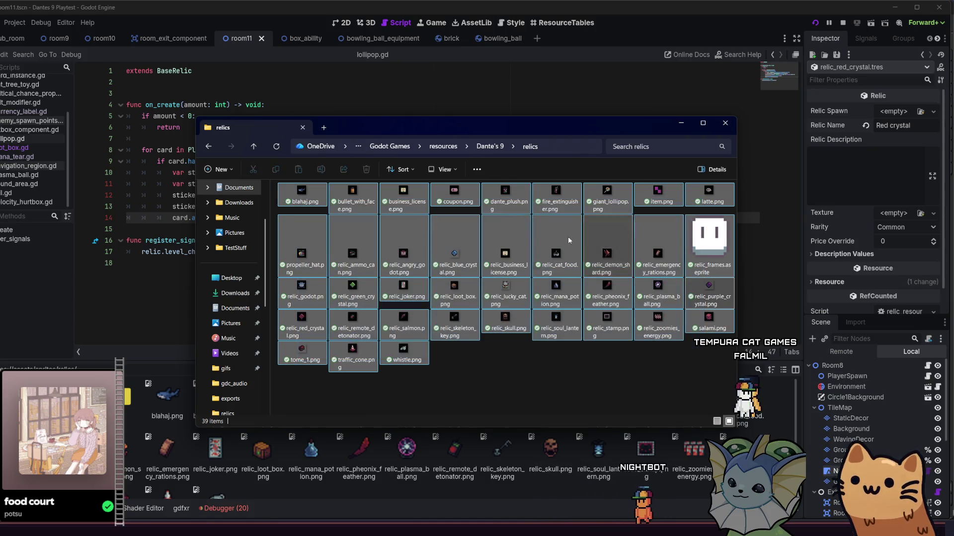
left_click(656, 257, "ctrl")
mouse_move(655, 257)
left_mouse_down()
mouse_move(273, 330)
mouse_move(238, 465)
left_mouse_up()
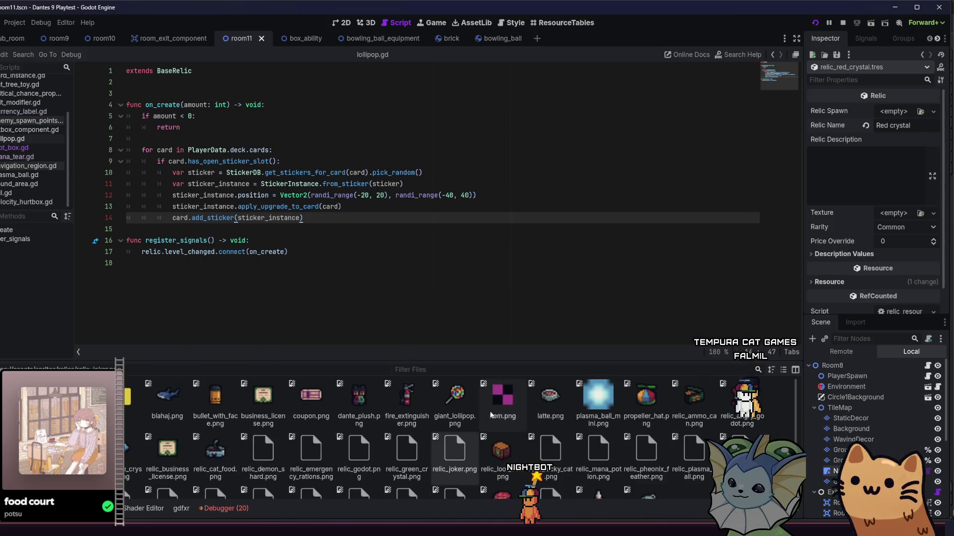
Step: Assign relic_red_crystal.png as the Red crystal relic's Texture
scroll(491, 415, "down", 2)
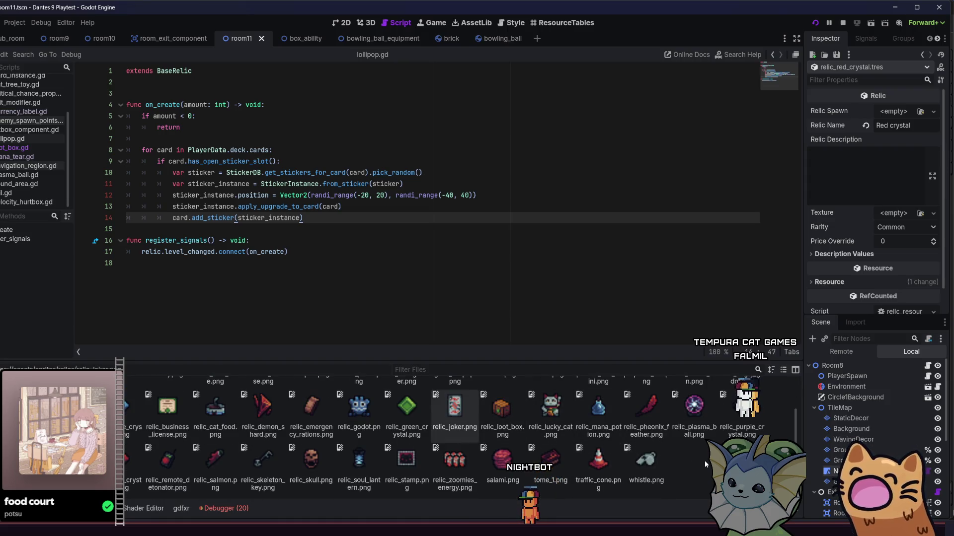
scroll(704, 460, "up", 2)
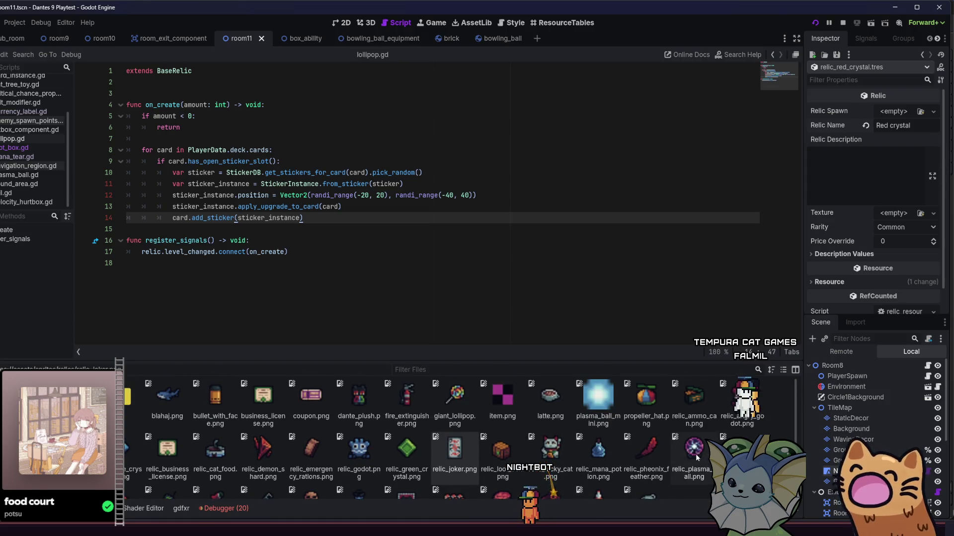
scroll(675, 451, "down", 2)
scroll(662, 439, "up", 2)
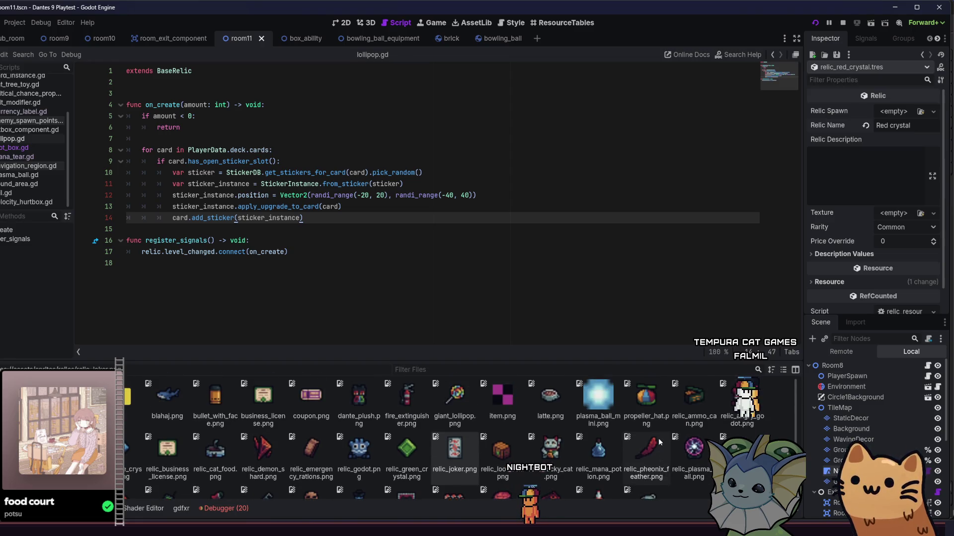
scroll(497, 415, "down", 2)
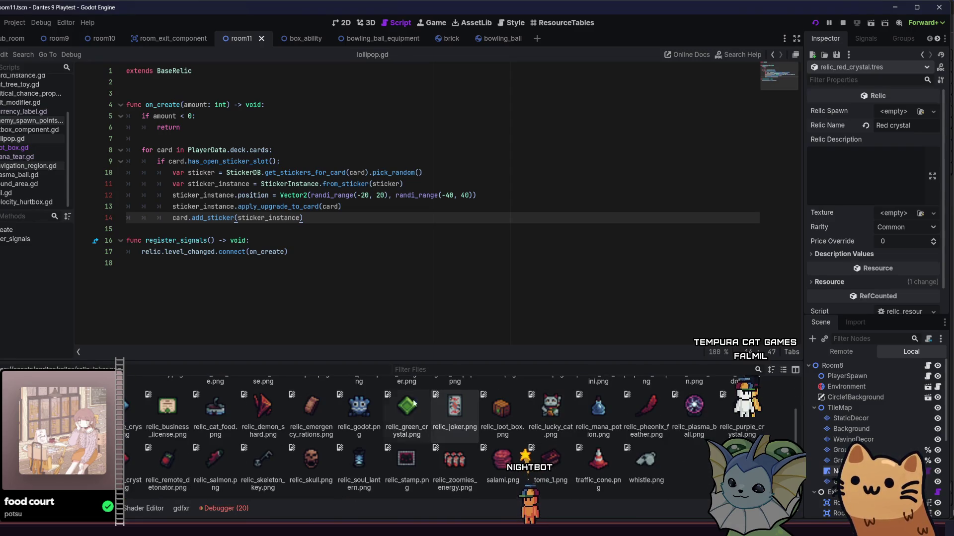
left_click(129, 459)
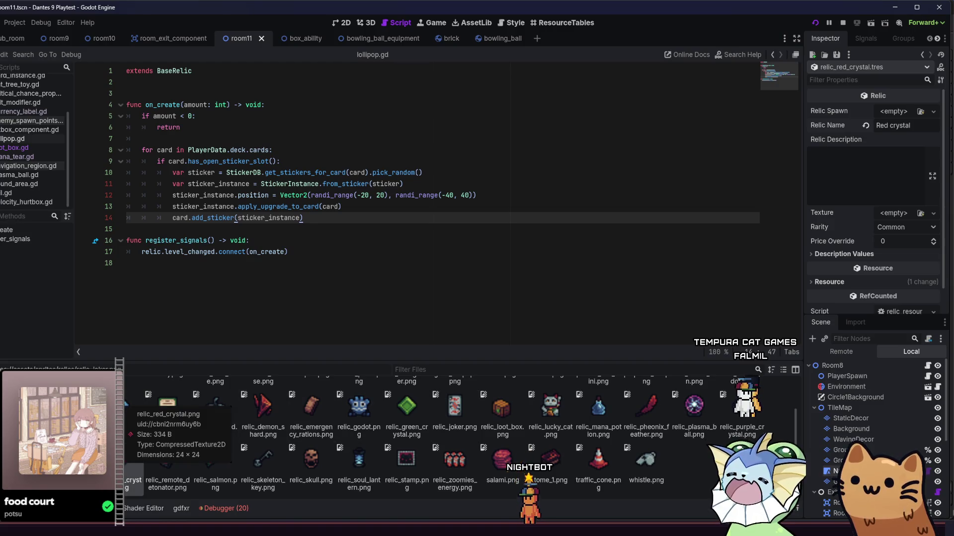
mouse_move(307, 424)
left_mouse_down()
mouse_move(497, 161)
mouse_move(497, 263)
mouse_move(892, 213)
left_mouse_up()
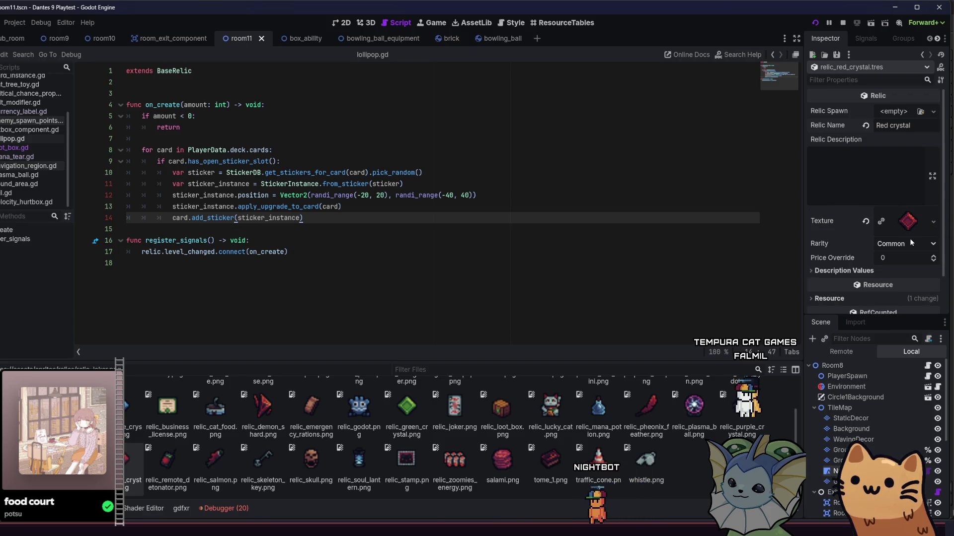
Step: Try Rare as the relic's rarity, then leave it on Common
left_click(903, 243)
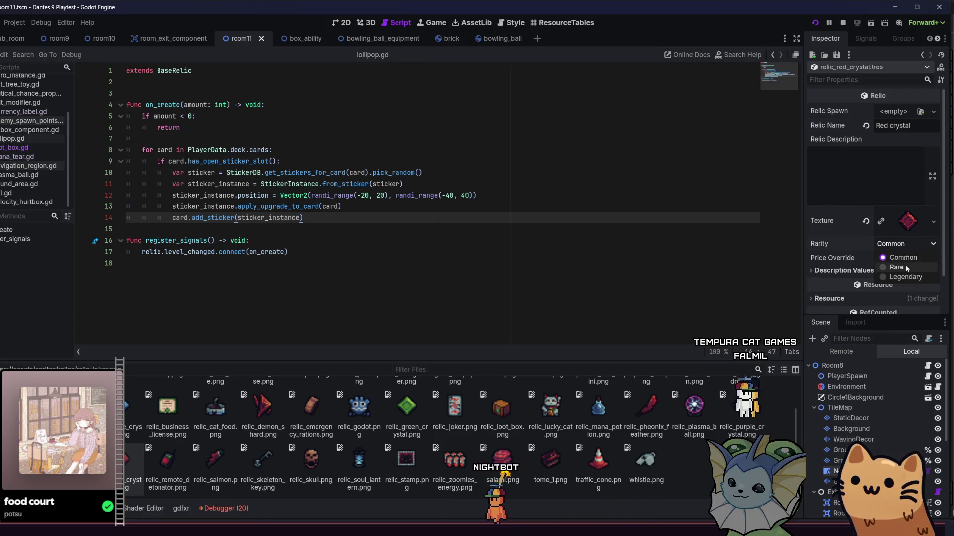
left_click(904, 267)
left_click(908, 245)
left_click(902, 254)
left_click(882, 176)
type("Reduce the soul")
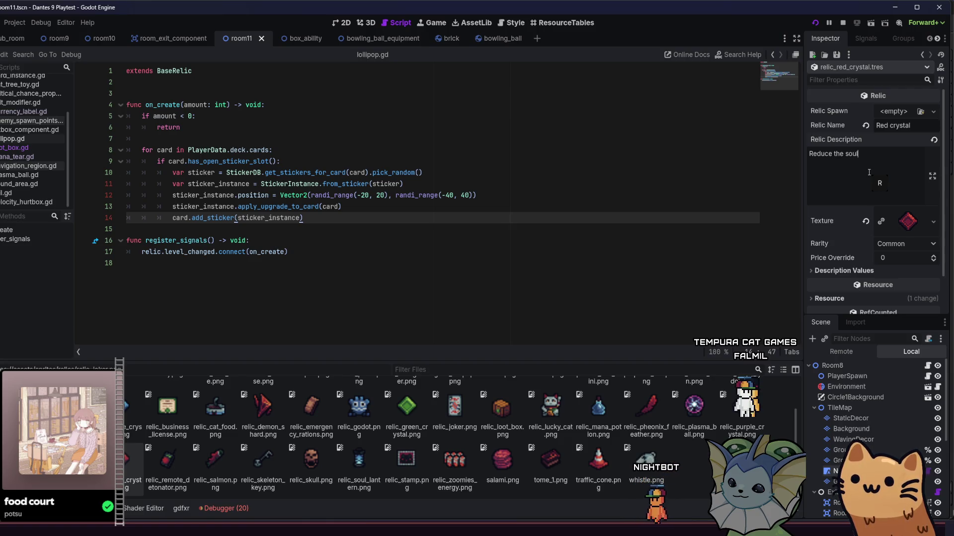
Step: Continue the Red crystal description with 'cost of all Equipment cards by 10'
type("cost of all ")
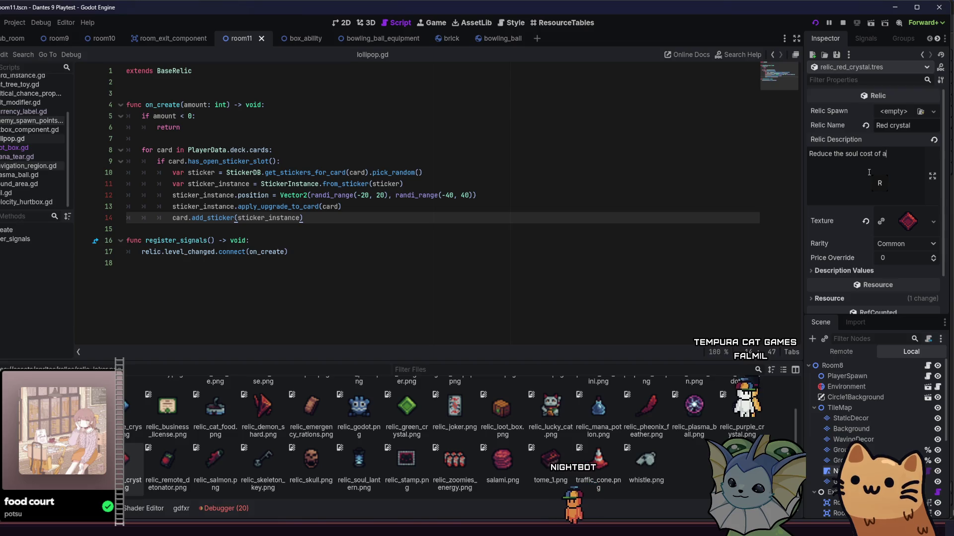
type("Equip")
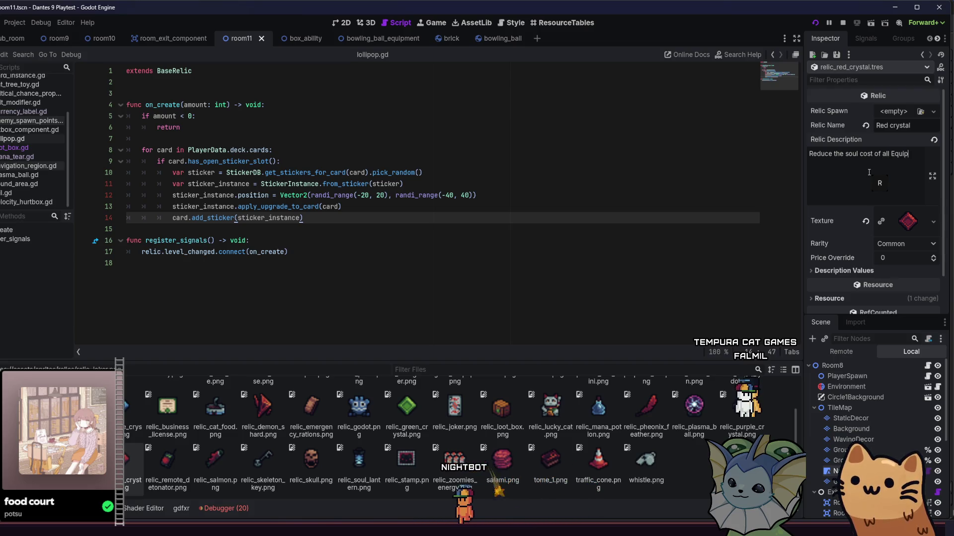
type("ment cards ")
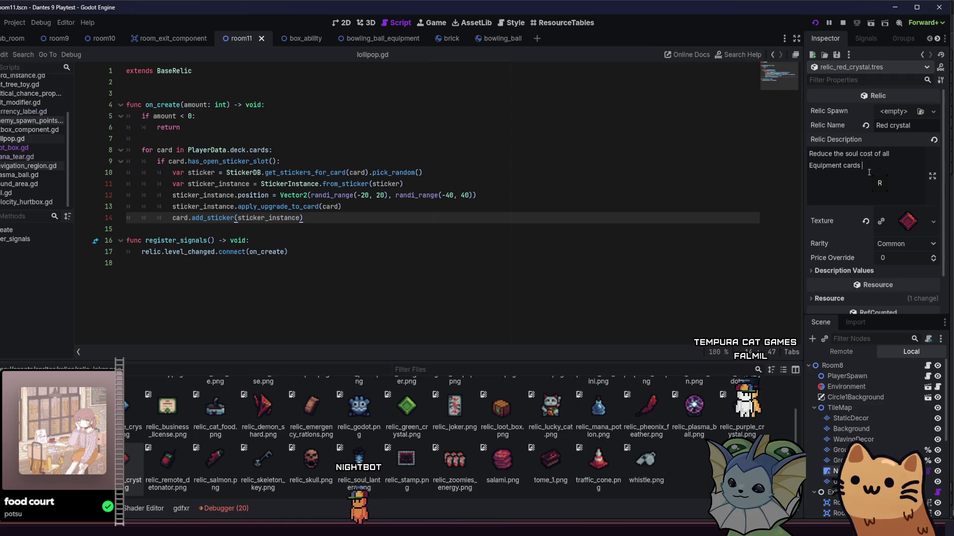
type("by")
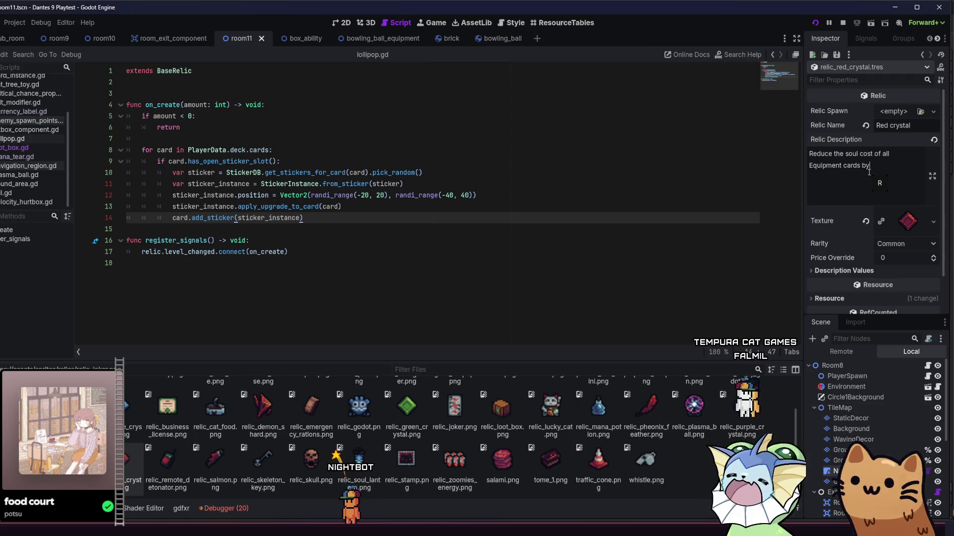
type(" 10")
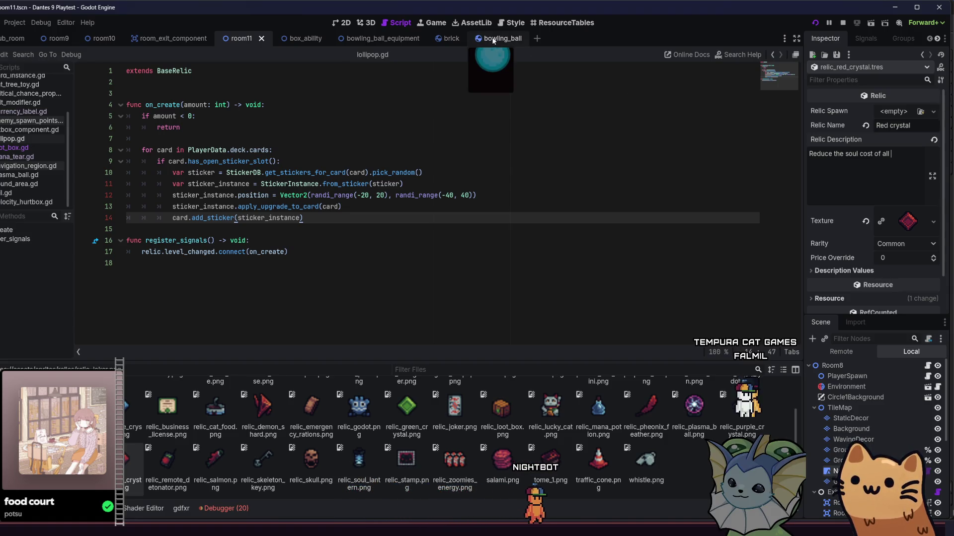
Step: Open the equipment_popup scene from bowling_ball, inspect its Soul Cost and Damage labels, then close it
left_click(467, 38)
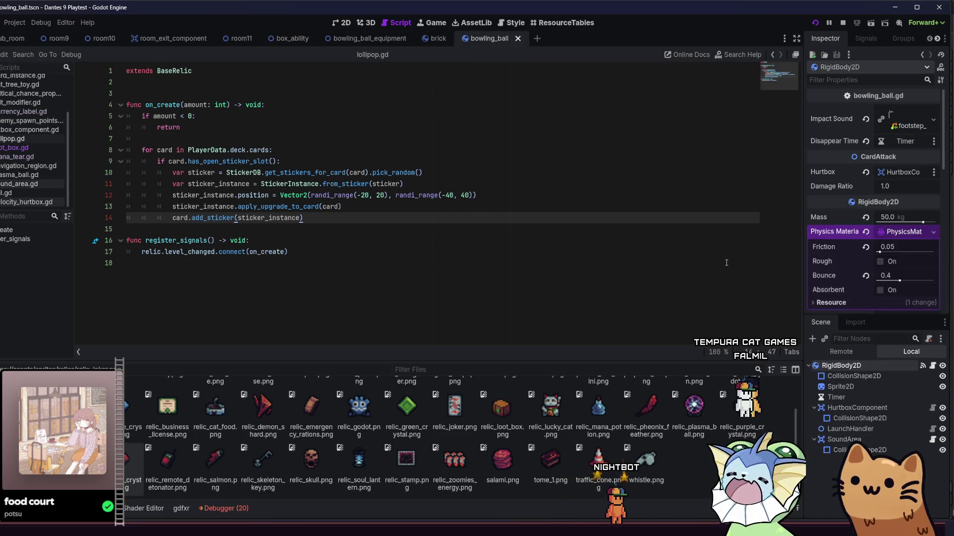
key("shift+alt+o")
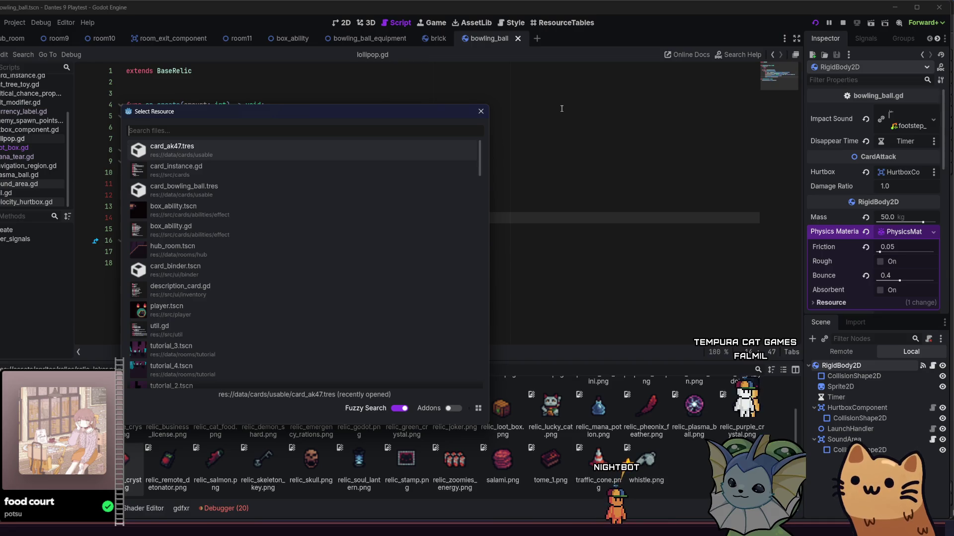
type("equipment_")
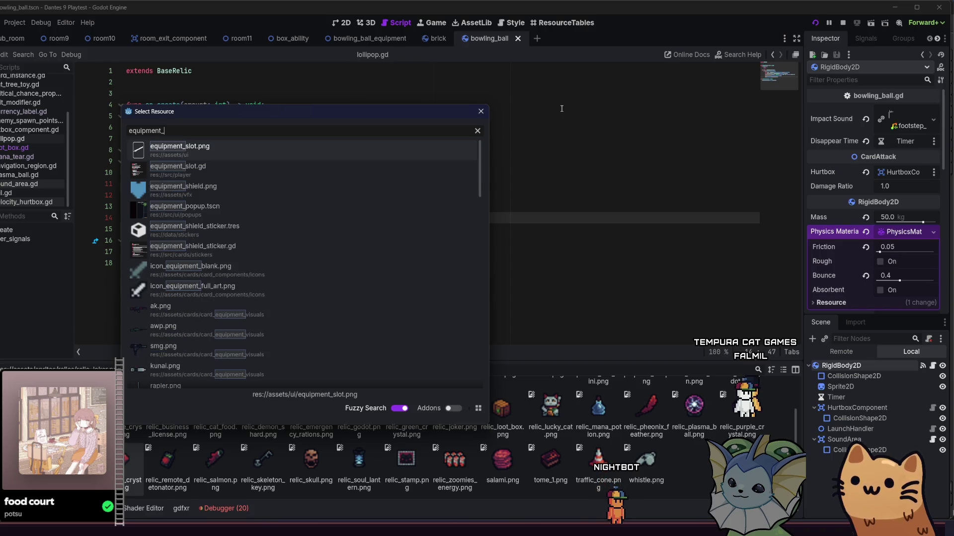
double_click(293, 228)
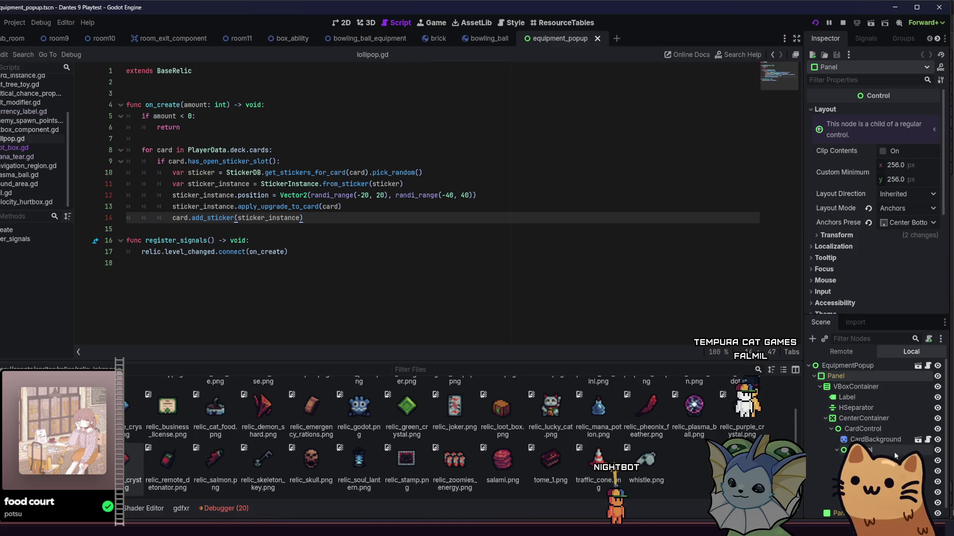
scroll(883, 414, "down", 1)
left_click(867, 450)
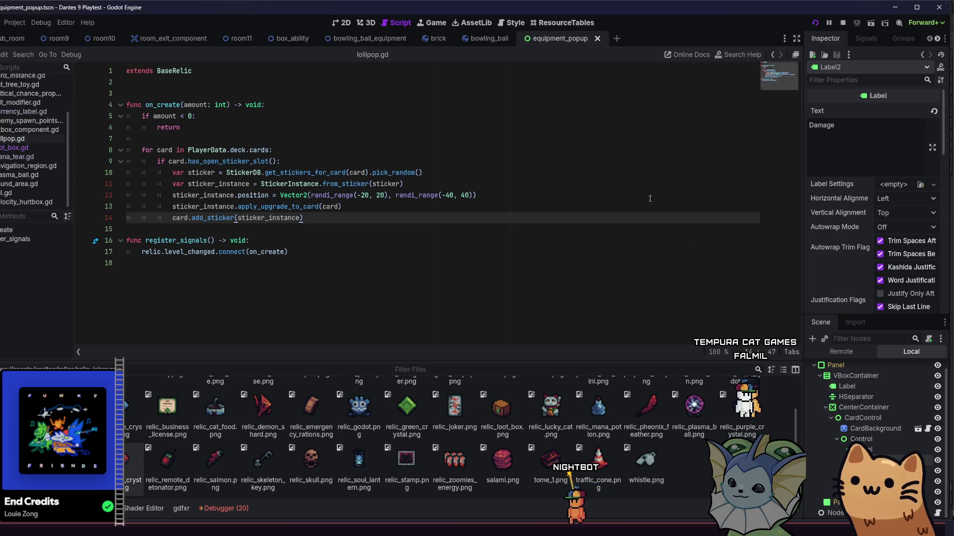
left_click(599, 39)
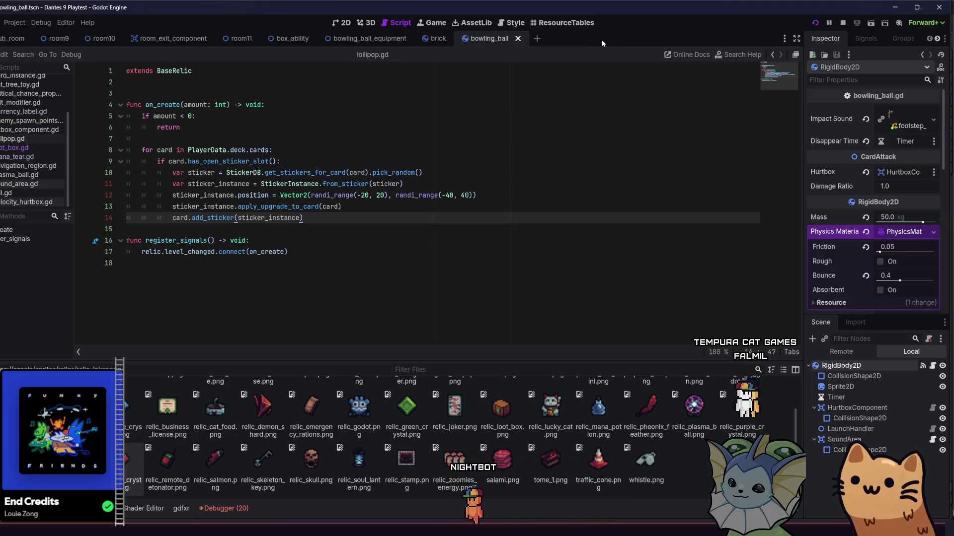
Step: Open tutorial_popup3, inspect its RichTextLabel text, then close it
key("shift+alt+o")
type("popup")
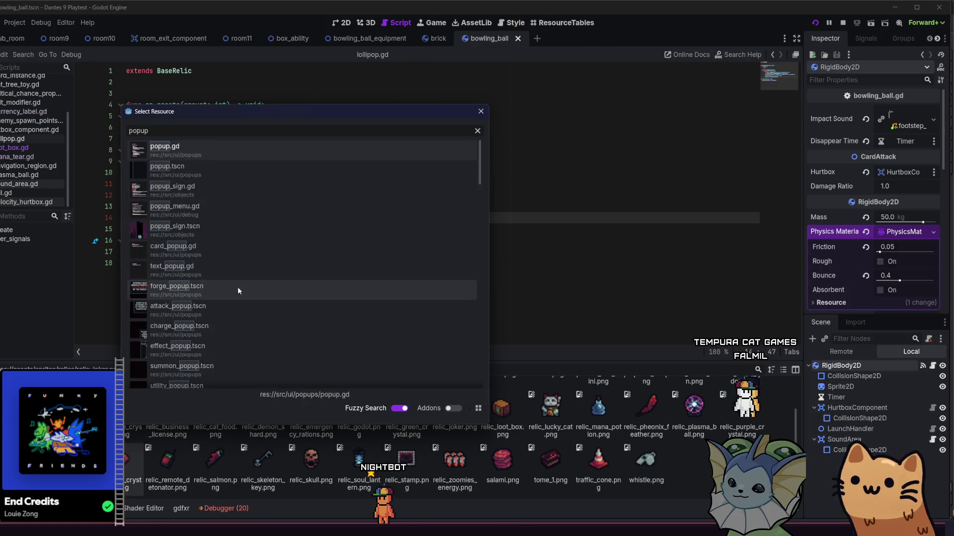
scroll(239, 282, "down", 5)
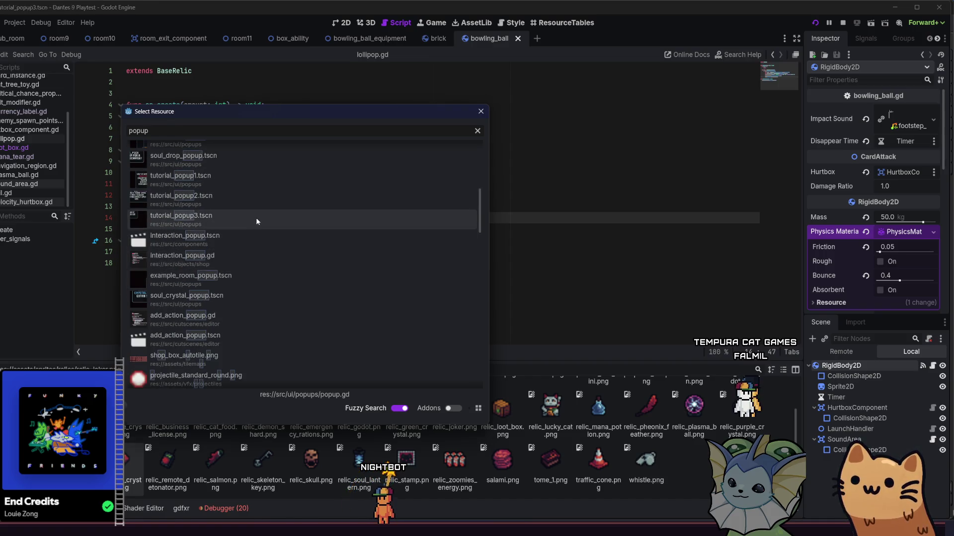
double_click(256, 218)
left_click(853, 386)
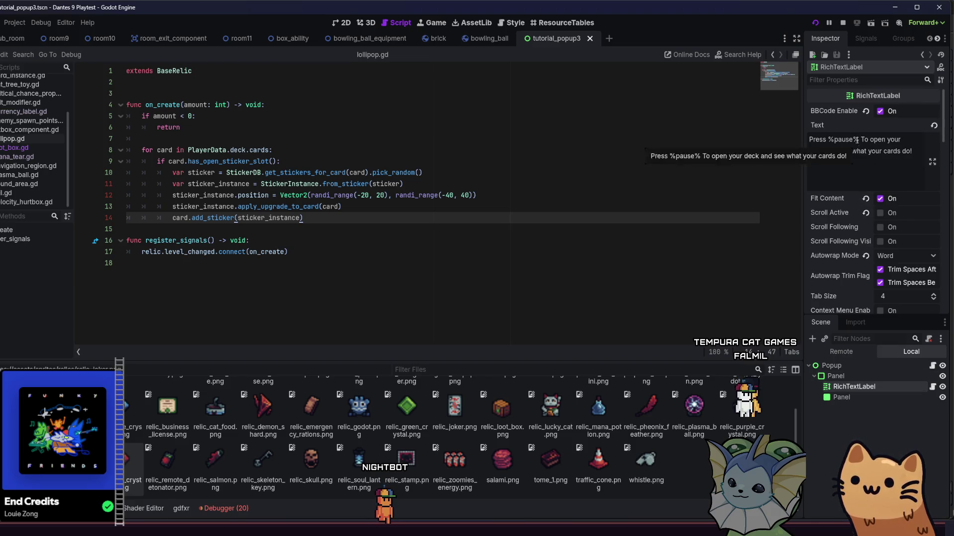
left_click(591, 39)
Step: Open tutorial_popup1, check its #a53030 Equipment color markup, then close it
key("shift+alt+o")
type("tutorial")
type("_pop")
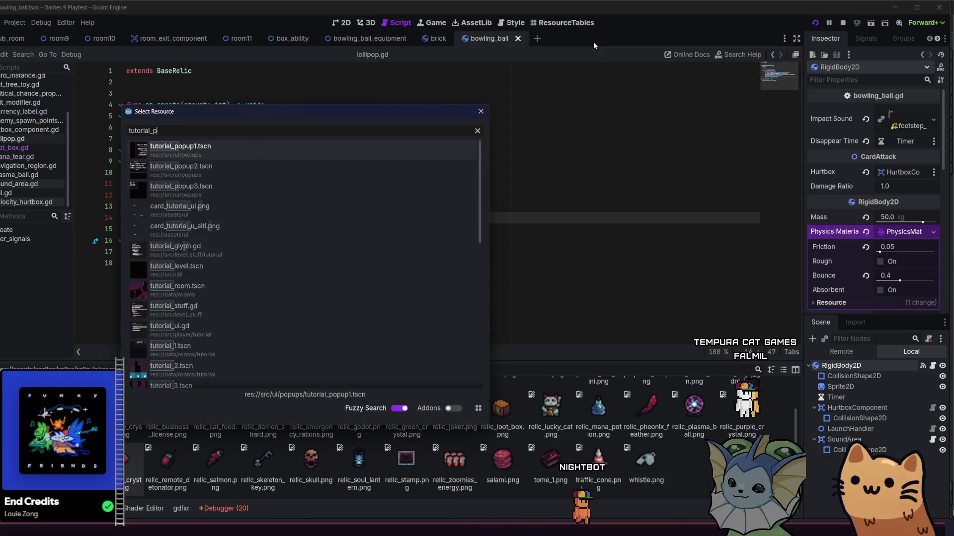
double_click(199, 148)
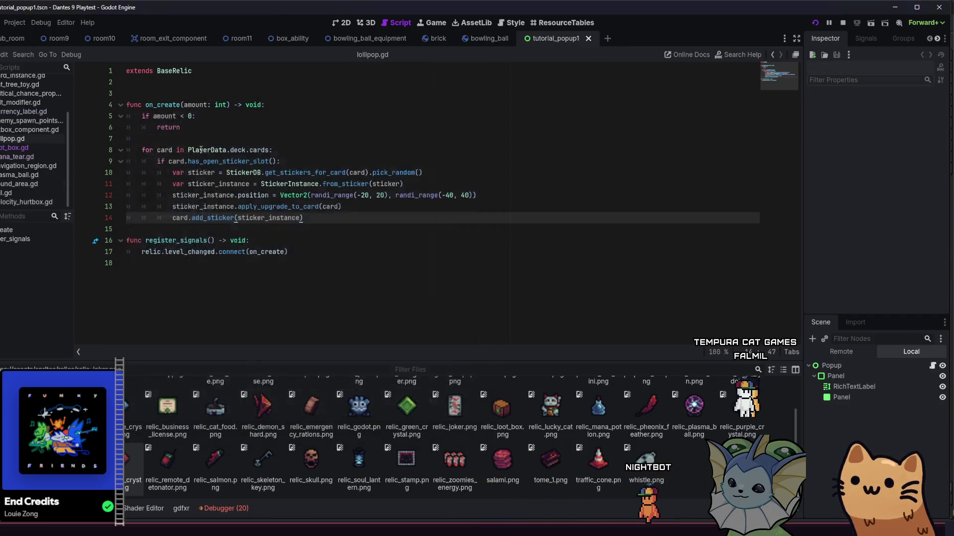
left_click(895, 389)
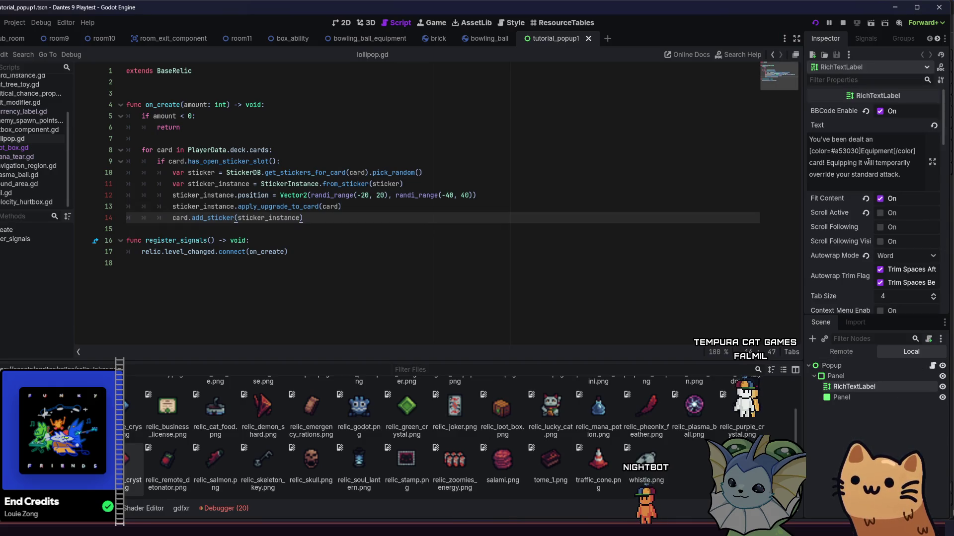
mouse_move(849, 152)
left_mouse_down()
mouse_move(915, 153)
mouse_move(800, 152)
left_mouse_up()
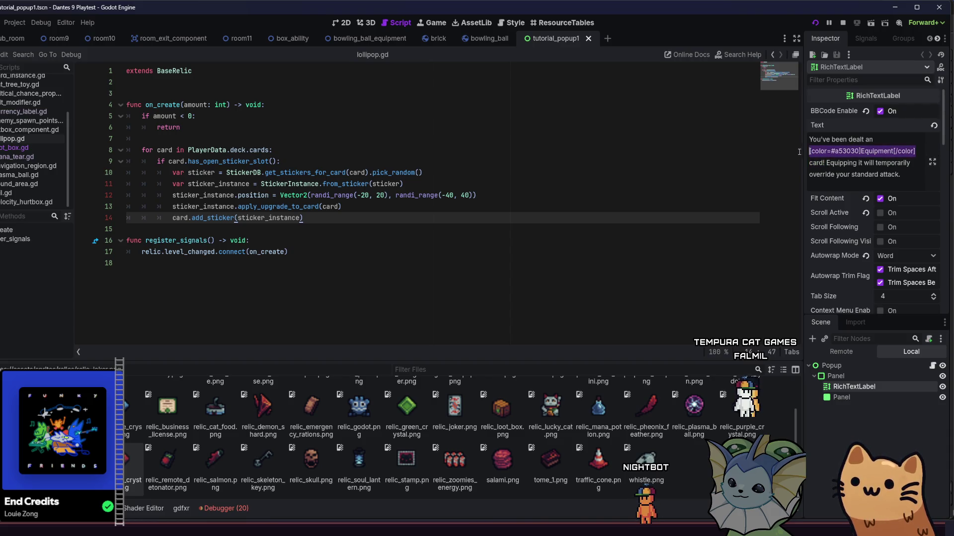
left_click(588, 39)
Step: Cycle through the open scene tabs back to bowling_ball with the quick file search open
left_click(366, 40)
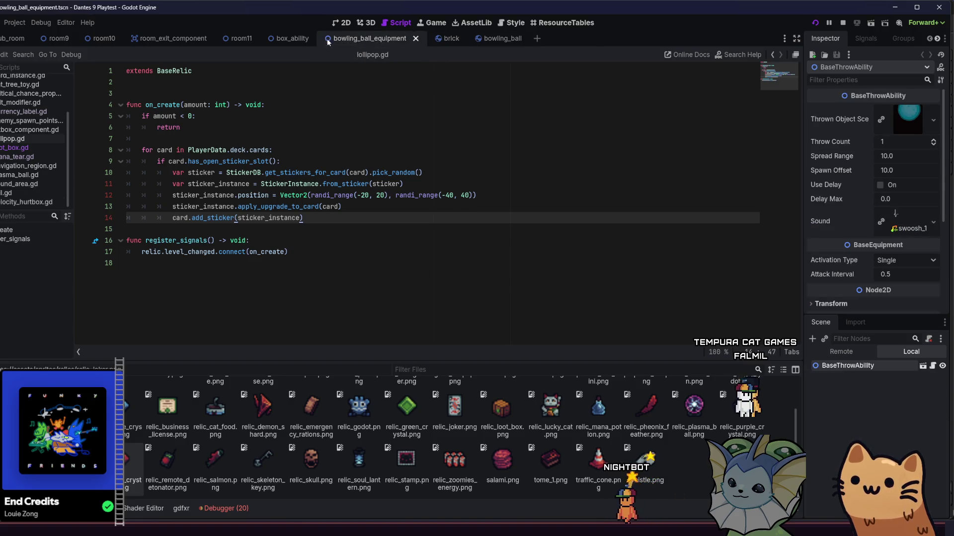
left_click(292, 39)
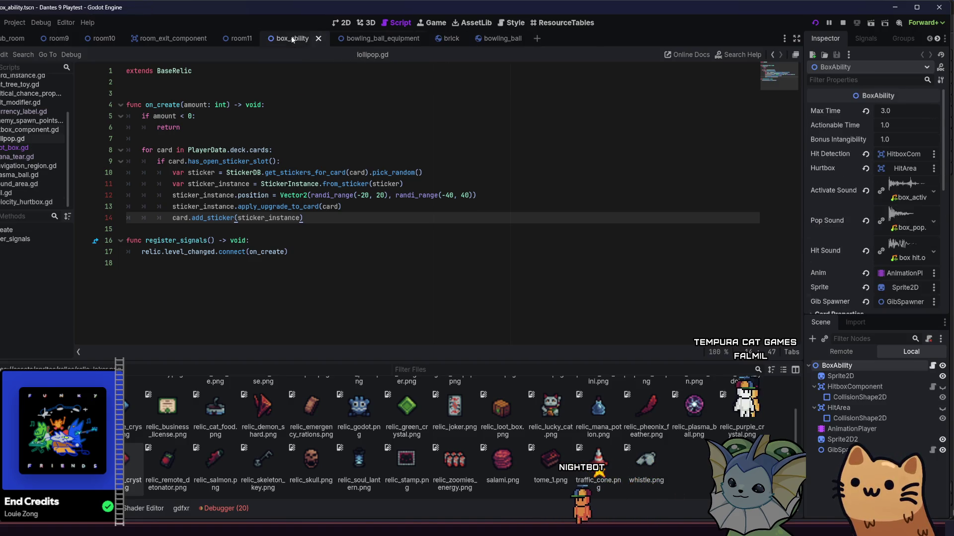
left_click(242, 39)
left_click(171, 39)
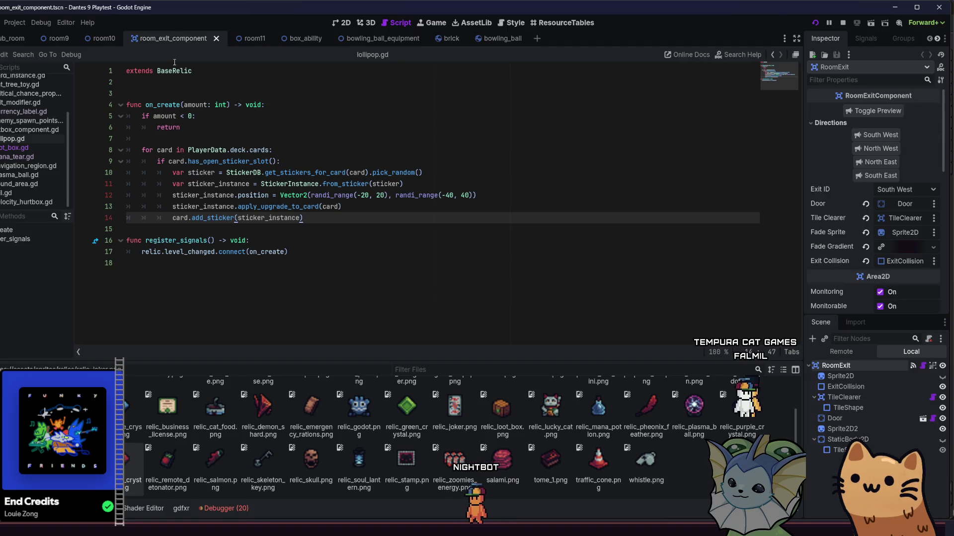
left_click(494, 39)
key("shift+alt+o")
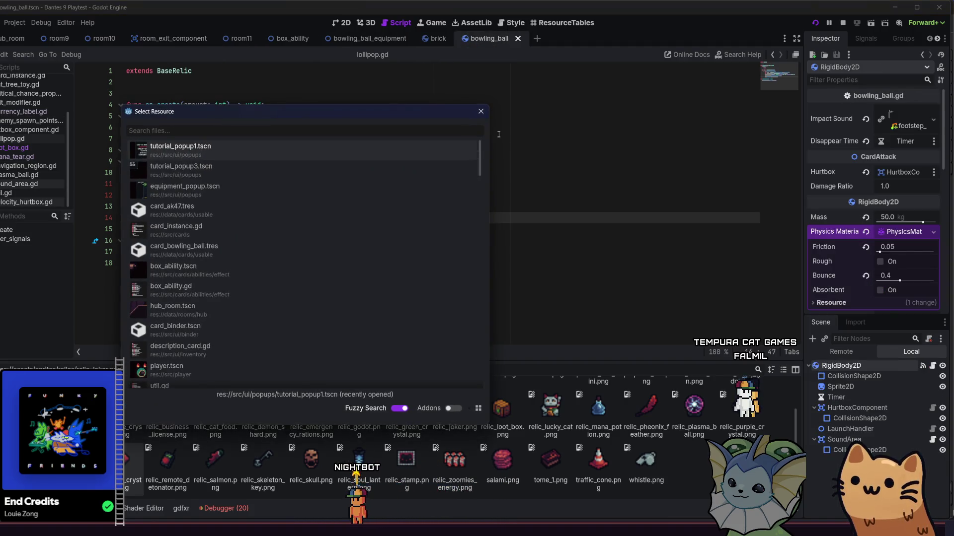
Step: Open relic_red_crystal.tres and add 'cards by 15%' after the Equipment color tag
type("relic_")
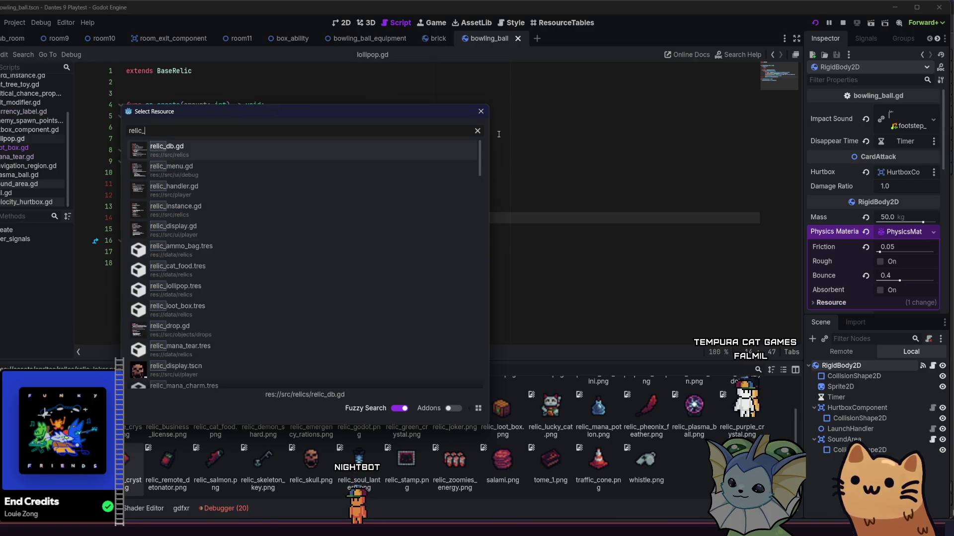
type("re")
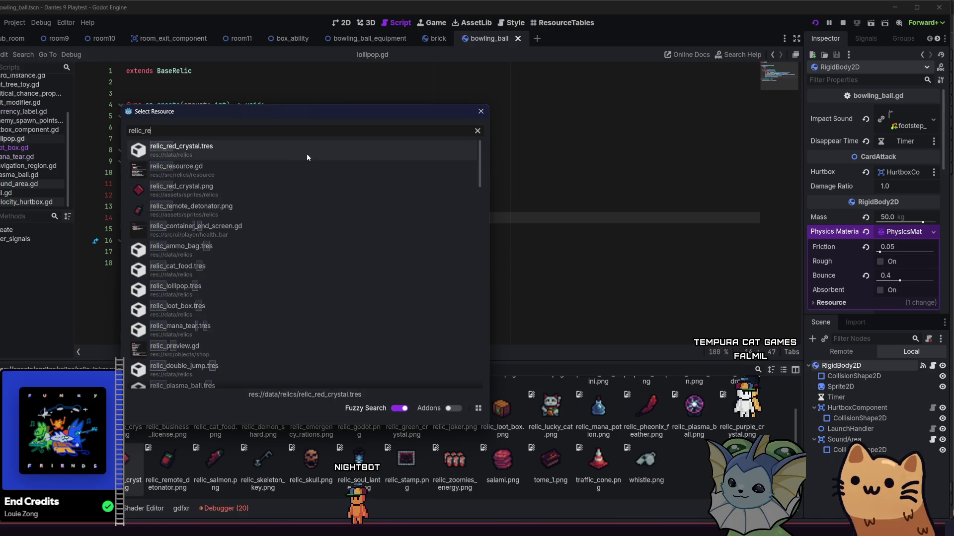
double_click(306, 154)
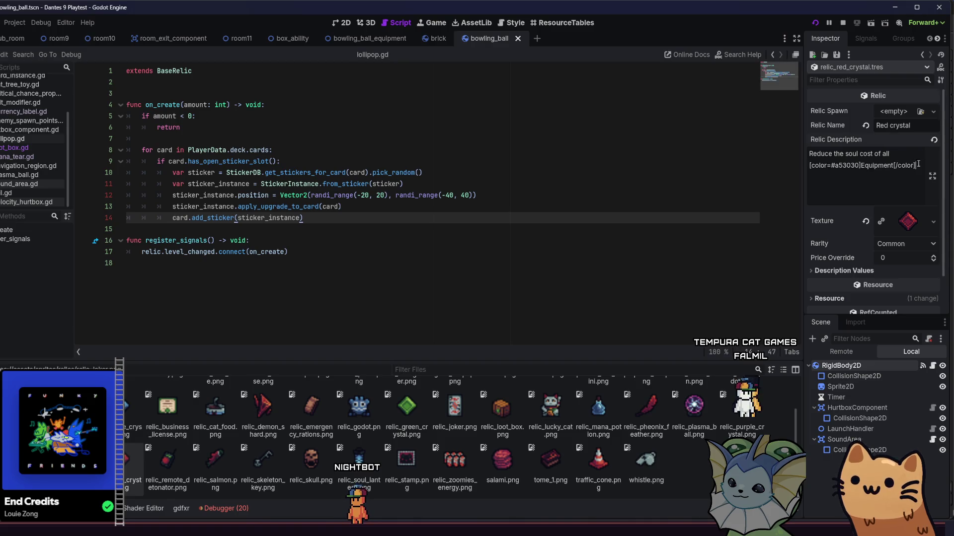
key("Return")
type("cards")
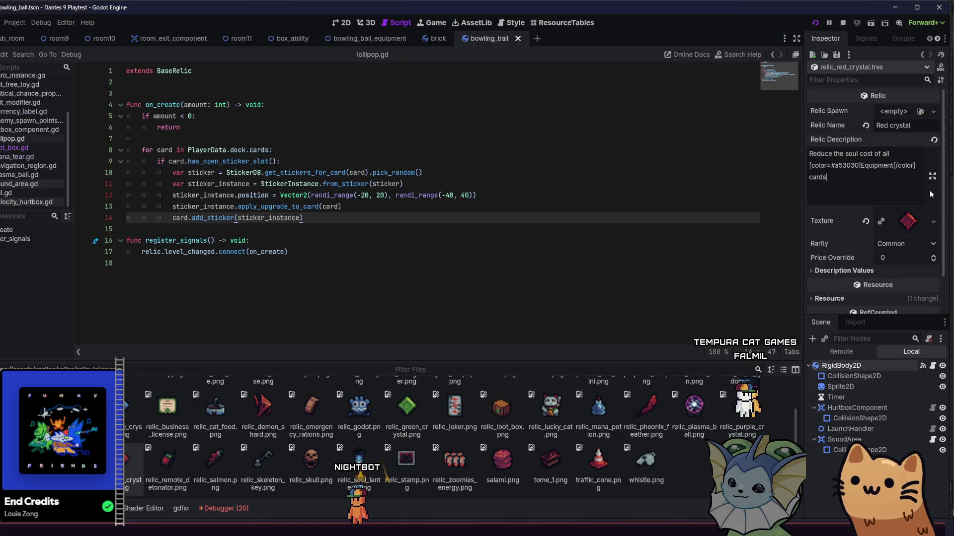
type(" by ")
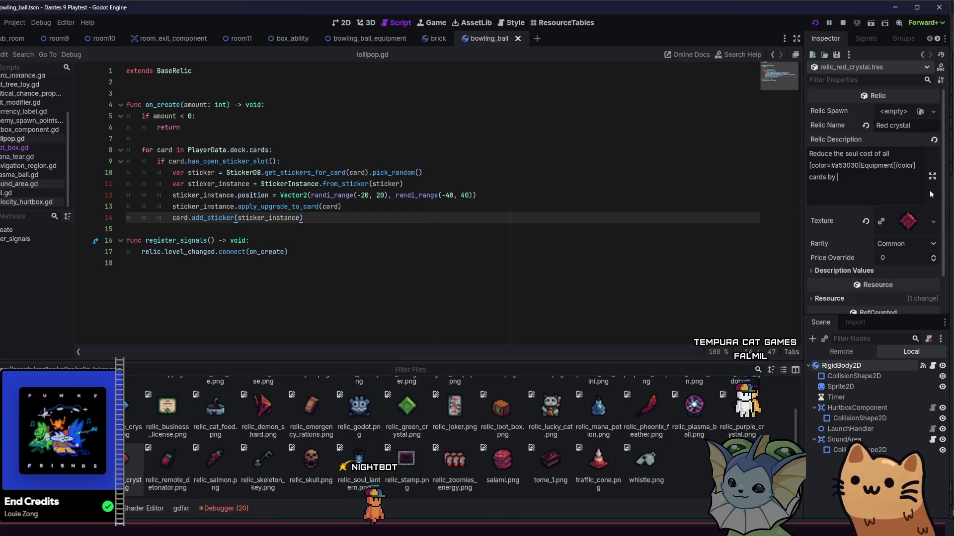
type("15%")
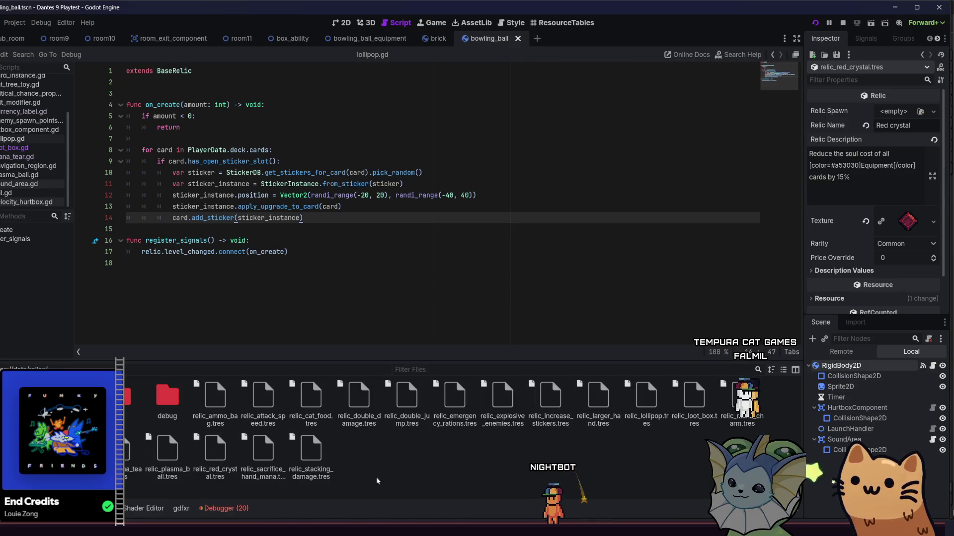
Step: Create a new relic_red_crystal.gd script in the relics folder
right_click(392, 446)
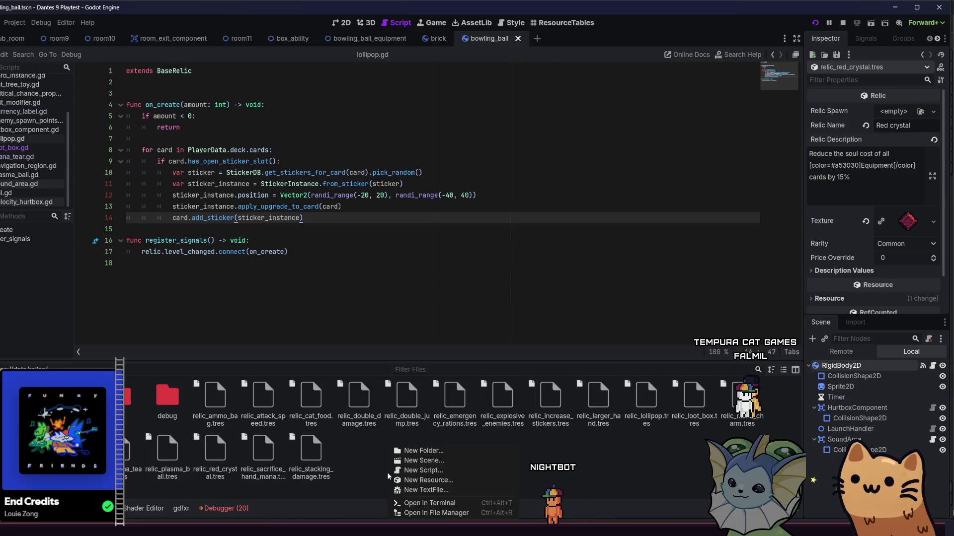
left_click(440, 470)
type("elic_red_crystal.gd")
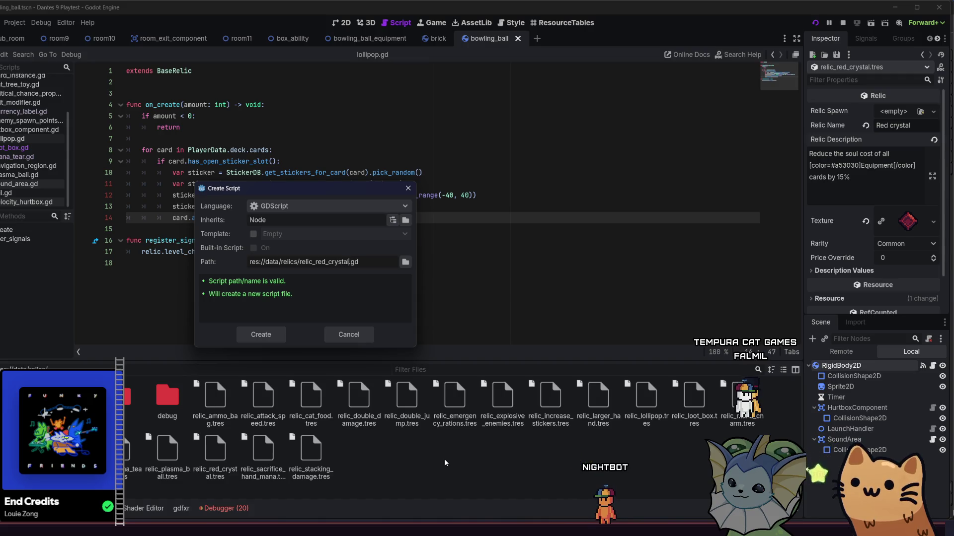
key("Return")
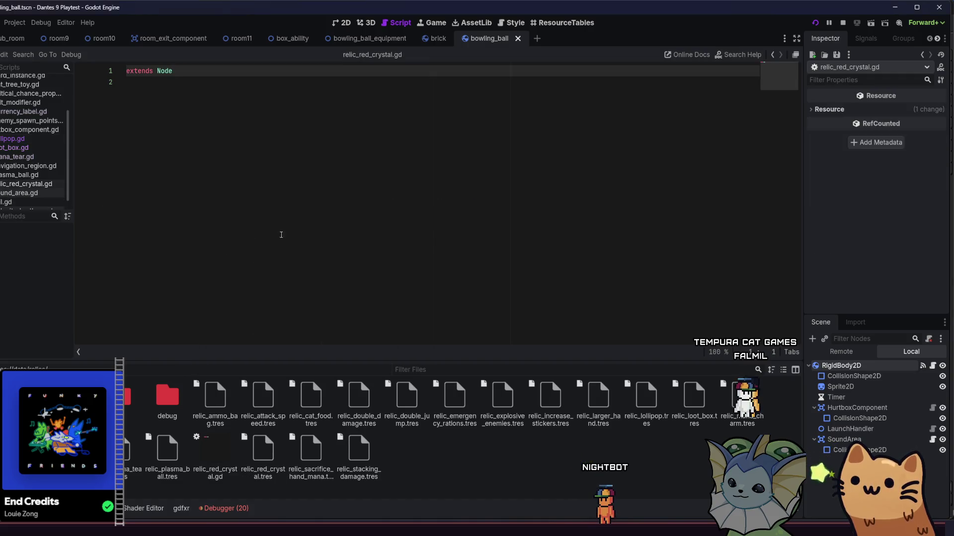
Step: Change the script's base class from Node to BaseRelic
double_click(182, 72)
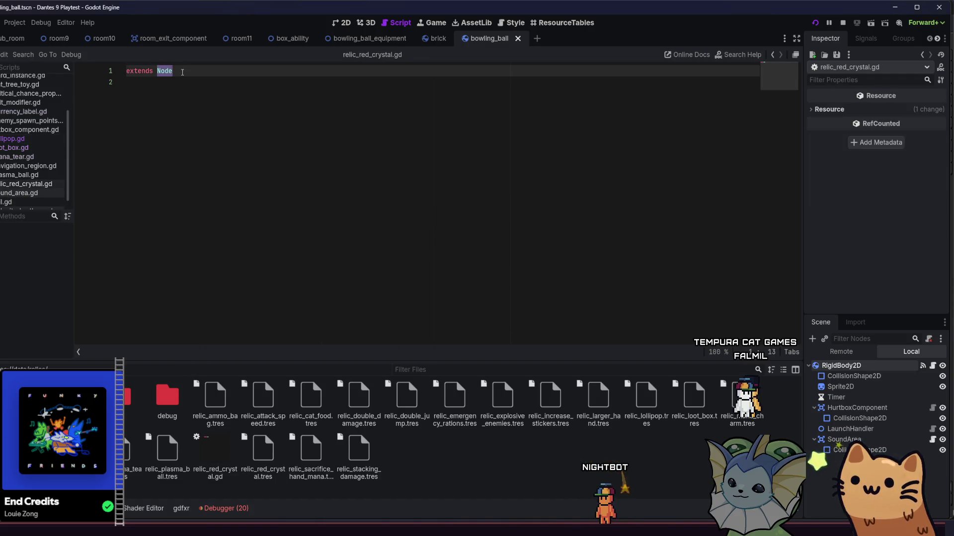
type("BasEq")
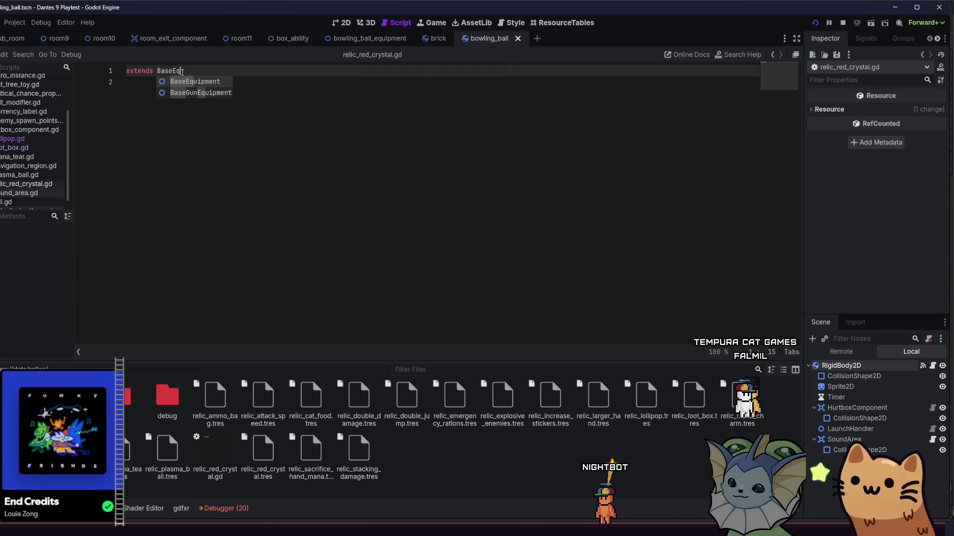
key("BackSpace")
key("BackSpace")
type("Rel")
key("Return")
key("Return")
key("Return")
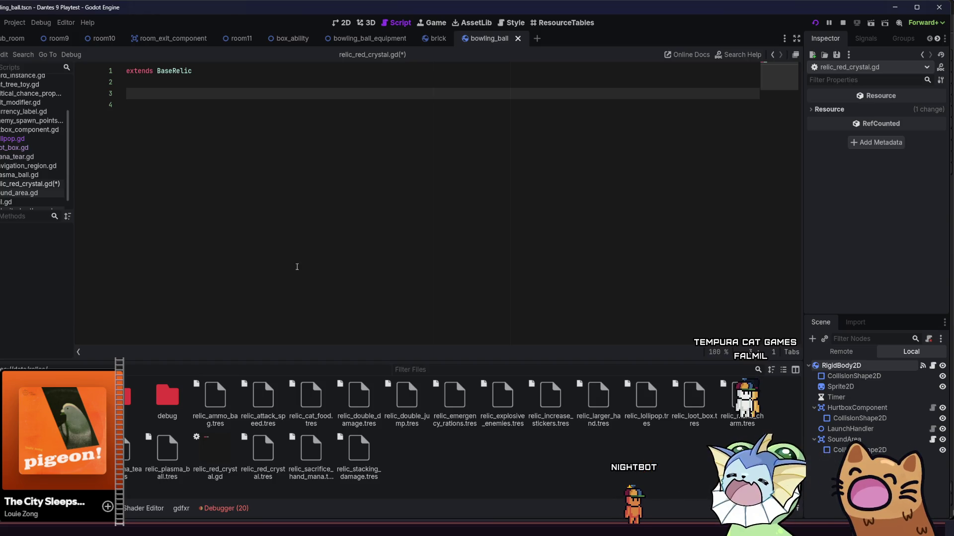
key("Up")
key("Up")
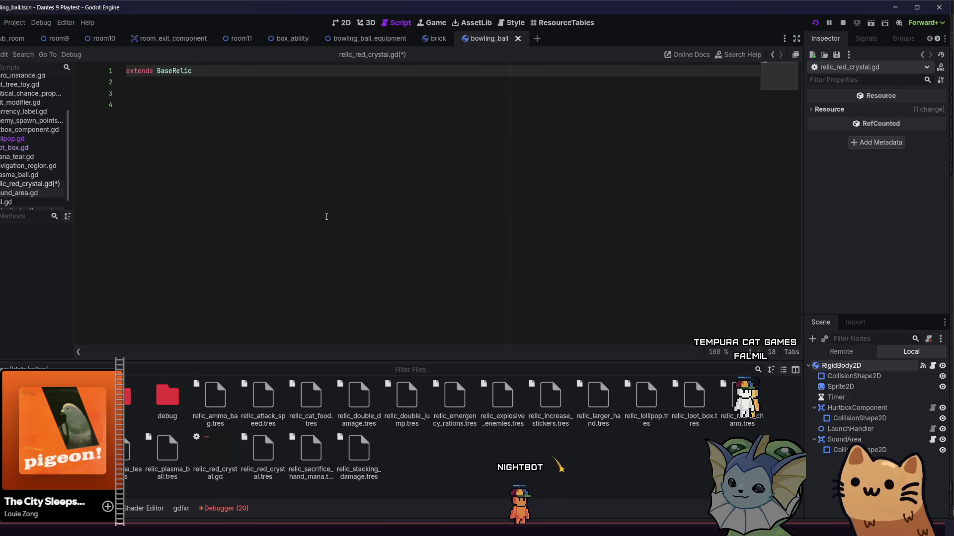
left_click(413, 160)
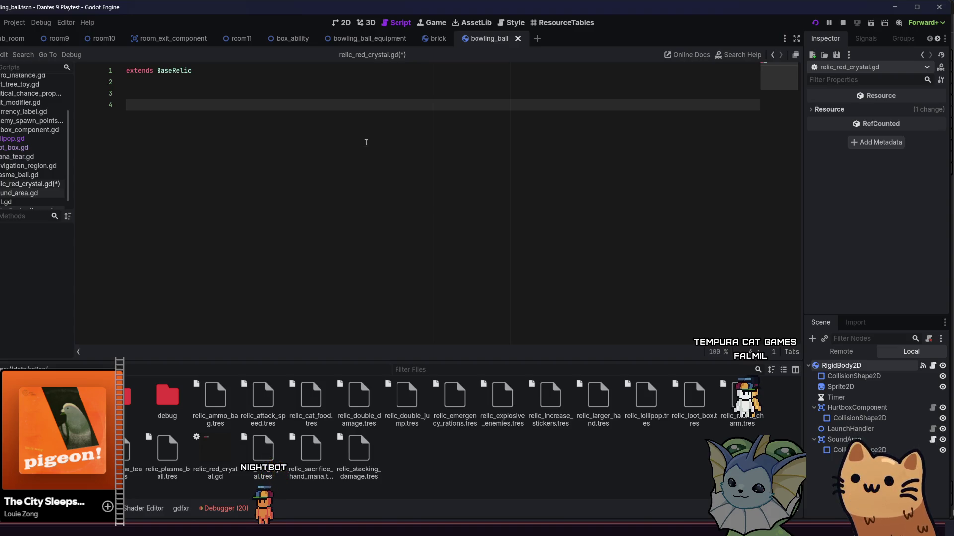
key("BackSpace")
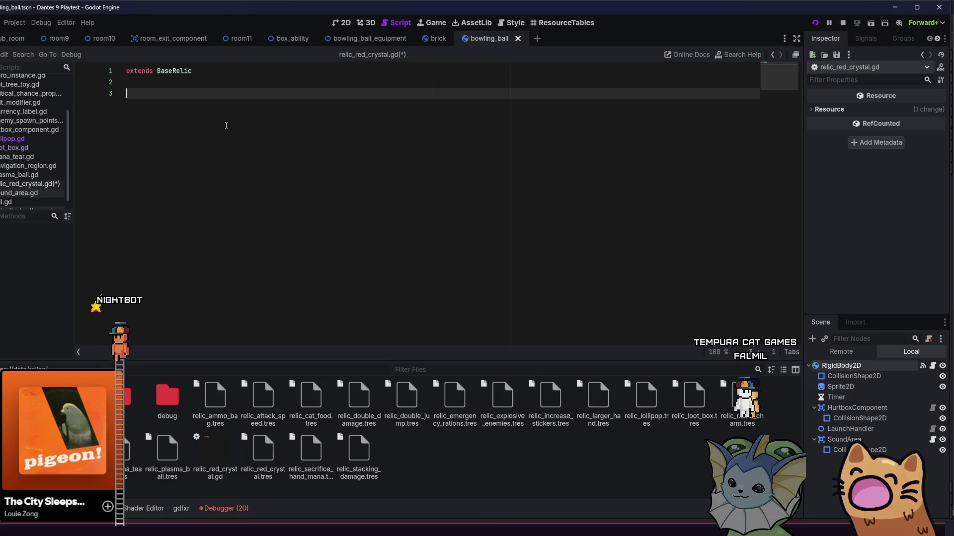
Step: Declare func on_level_changed(amount: int) -> void: using autocomplete
type("func on")
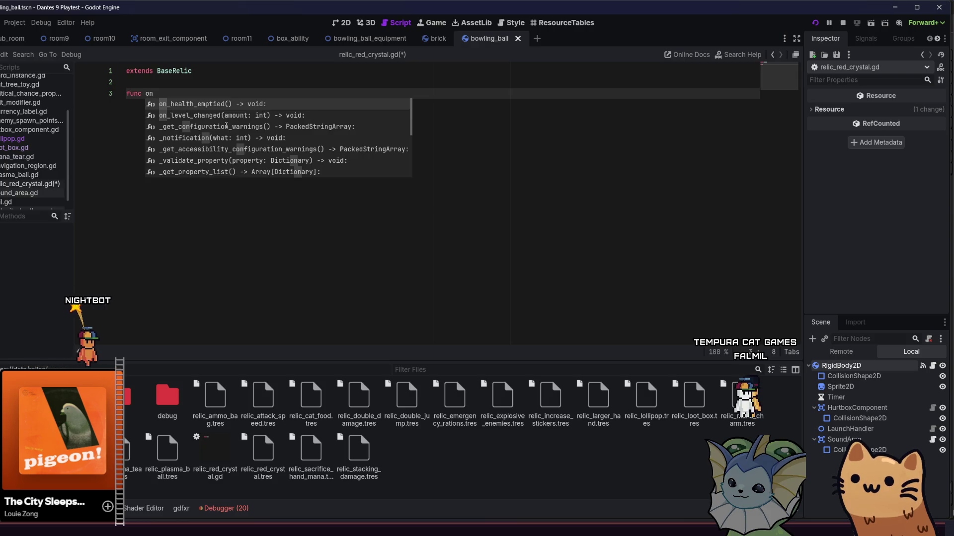
key("Down")
key("Return")
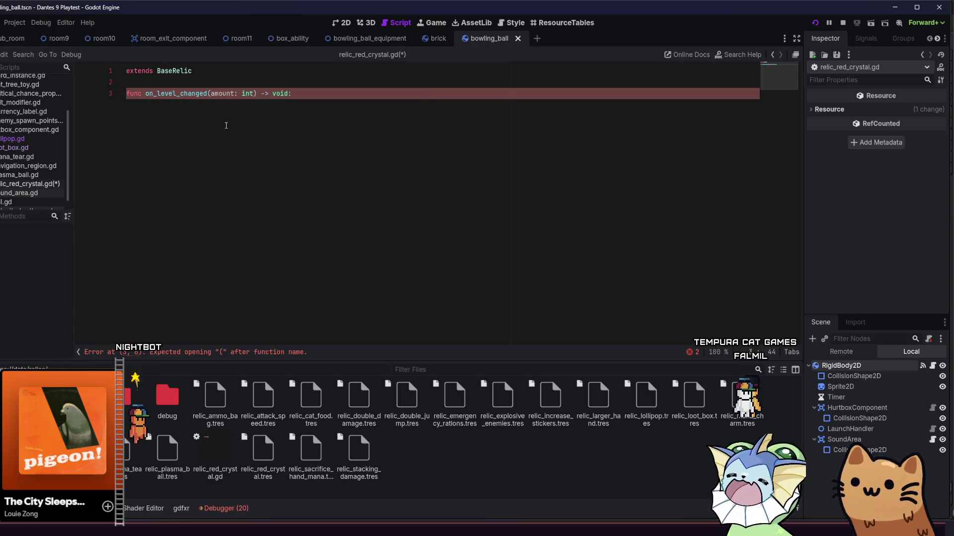
Step: Begin the handler body with a 'for card in pl' loop
key("Return")
type("for card in ")
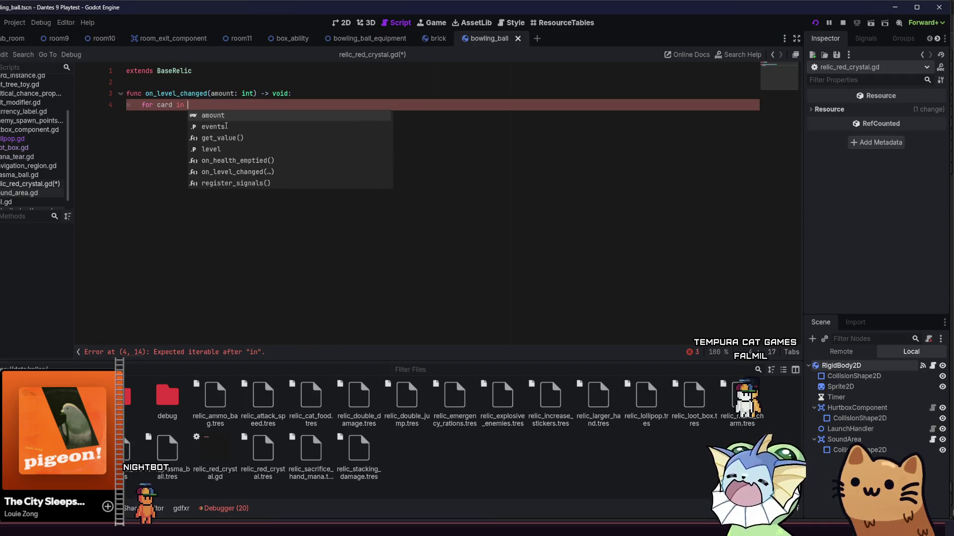
type("d")
key("BackSpace")
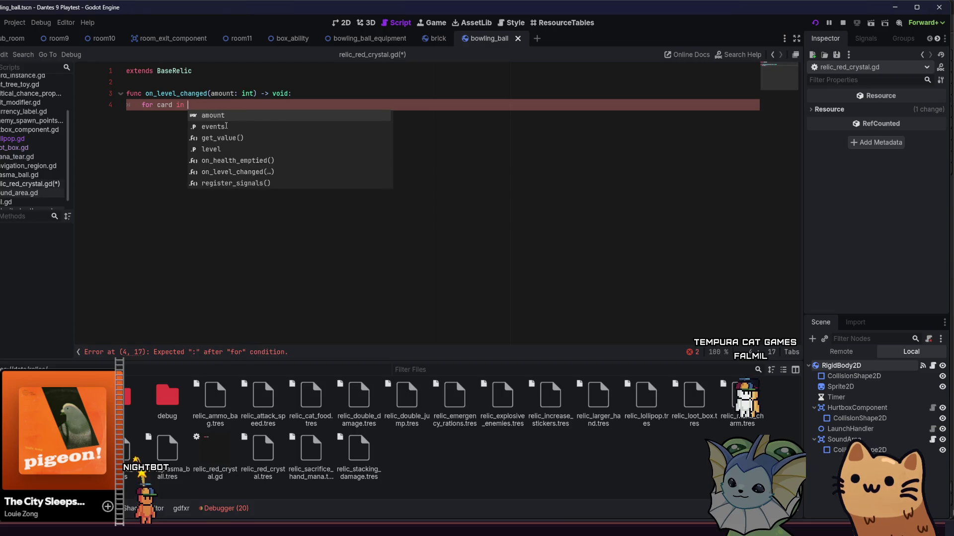
type("pl")
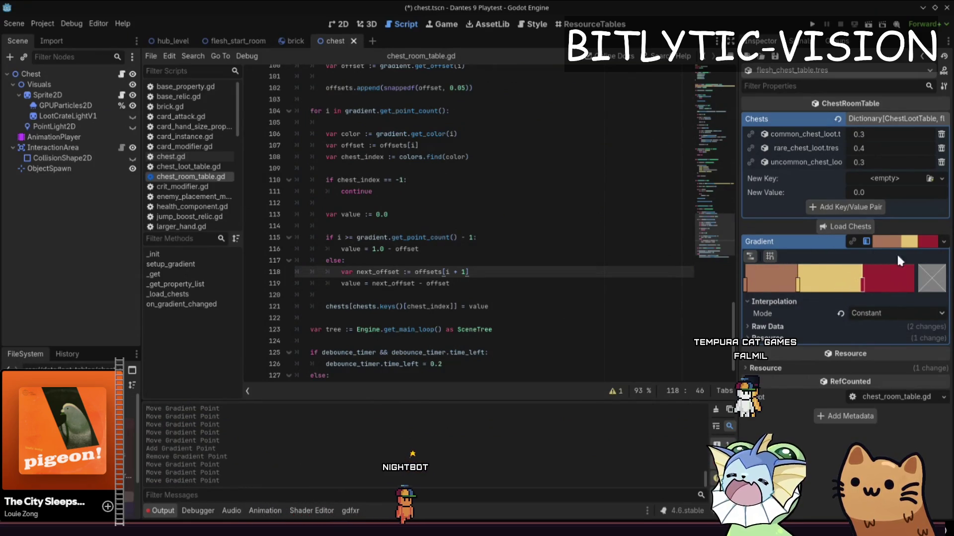
Step: Test a 0.65 rare chest share, restore rare 0.4 and uncommon 0.3, then select the colors array
left_click_drag(862, 284, 902, 286)
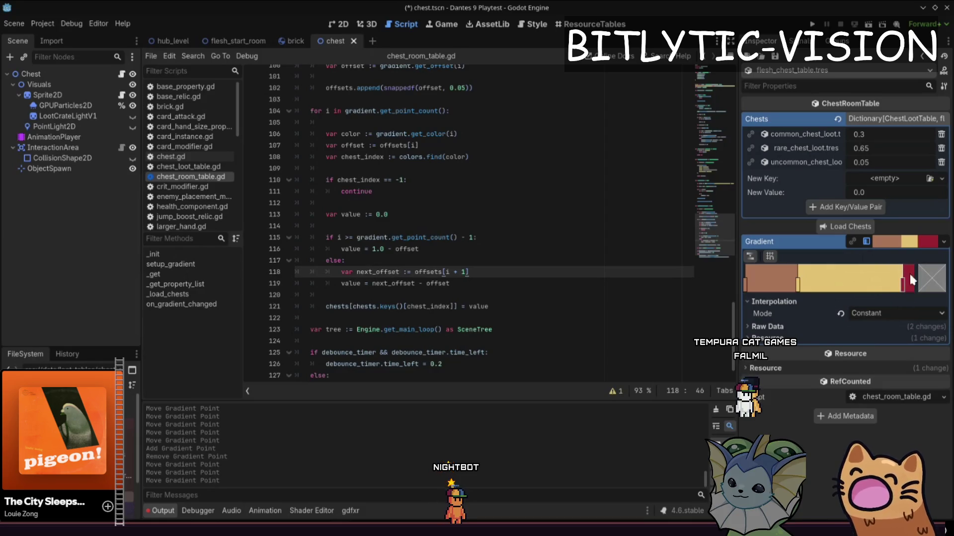
left_click_drag(902, 285, 843, 287)
scroll(654, 267, "up", 20)
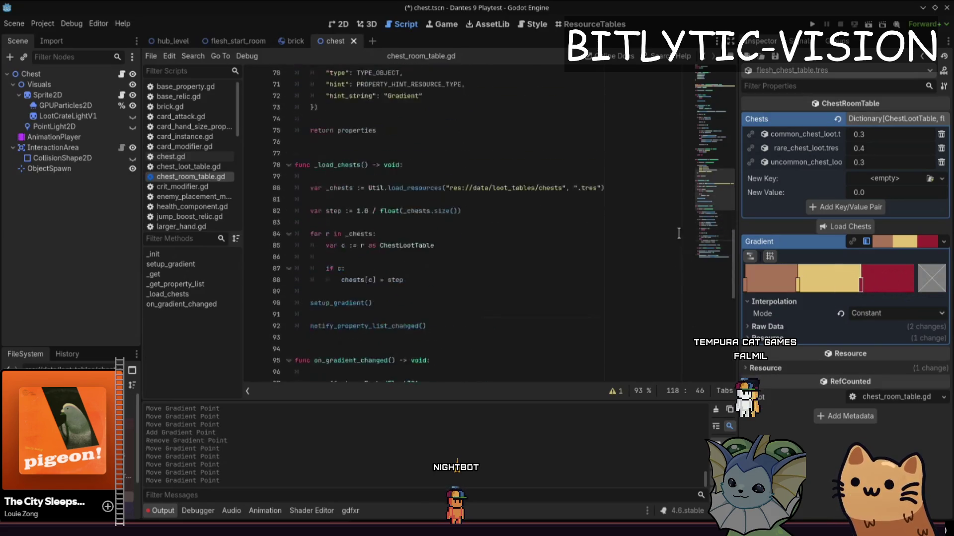
left_click(398, 177)
left_click_drag(398, 177, 294, 131)
left_click(398, 177)
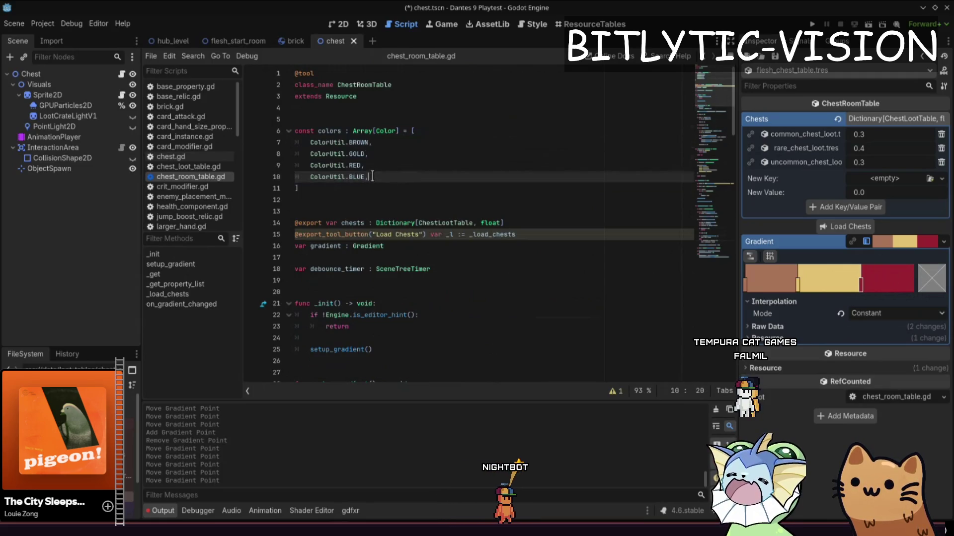
mouse_move(372, 176)
left_mouse_down()
mouse_move(303, 131)
mouse_move(310, 144)
left_mouse_up()
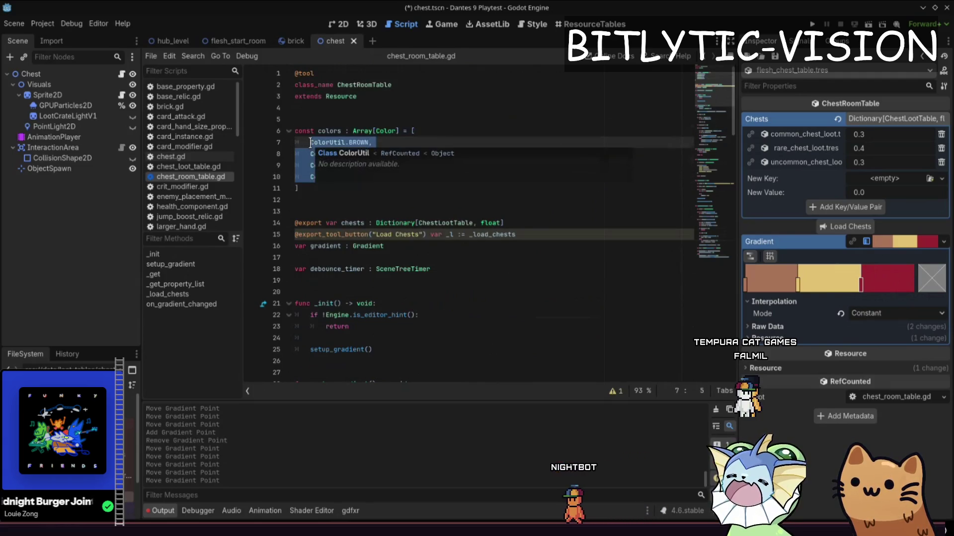
Step: Review the setup_gradient code in chest_room_table.gd
scroll(407, 209, "down", 2)
scroll(408, 209, "down", 5)
scroll(407, 209, "up", 2)
left_click(422, 246)
left_click(423, 257)
left_click(423, 269)
scroll(443, 244, "down", 4)
scroll(461, 193, "down", 12)
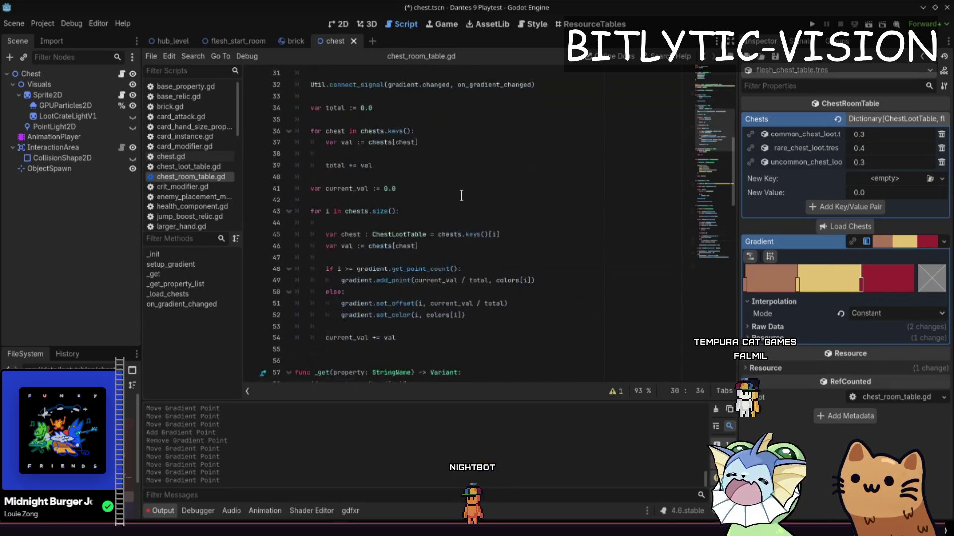
scroll(427, 125, "up", 6)
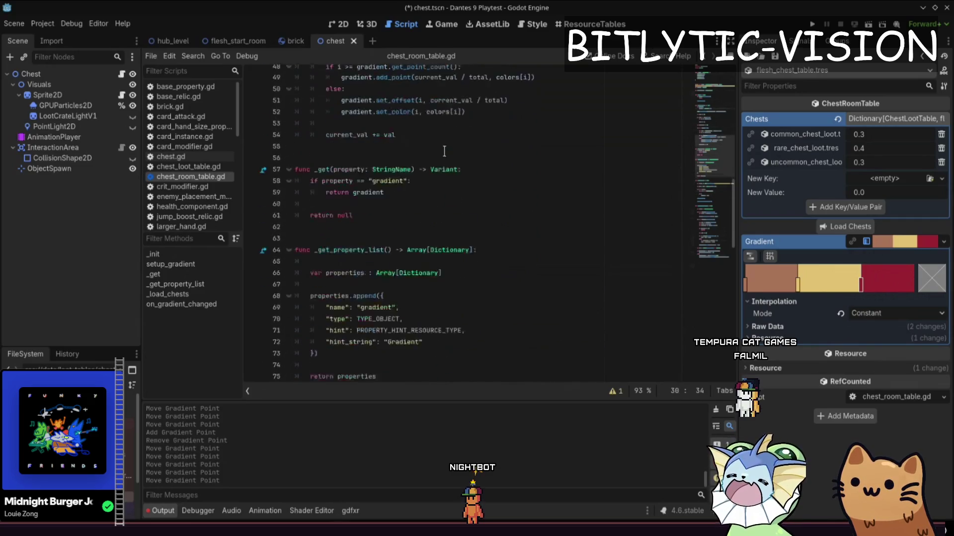
Step: Move to the empty line after chests are loaded in _load_chests
left_click(473, 257)
scroll(472, 257, "up", 2)
left_click(472, 264)
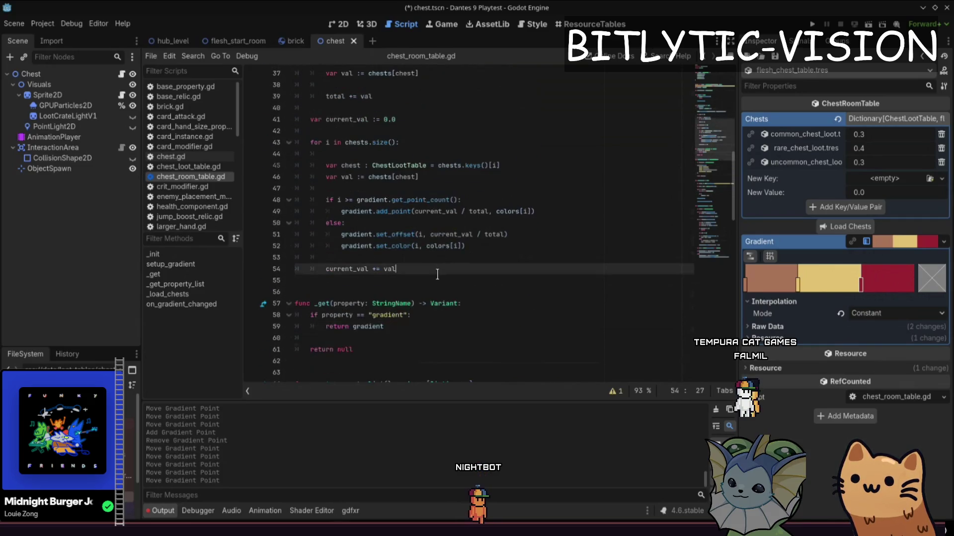
scroll(464, 182, "down", 12)
left_click(449, 211)
left_click(438, 247)
key("Up")
key("Up")
key("Up")
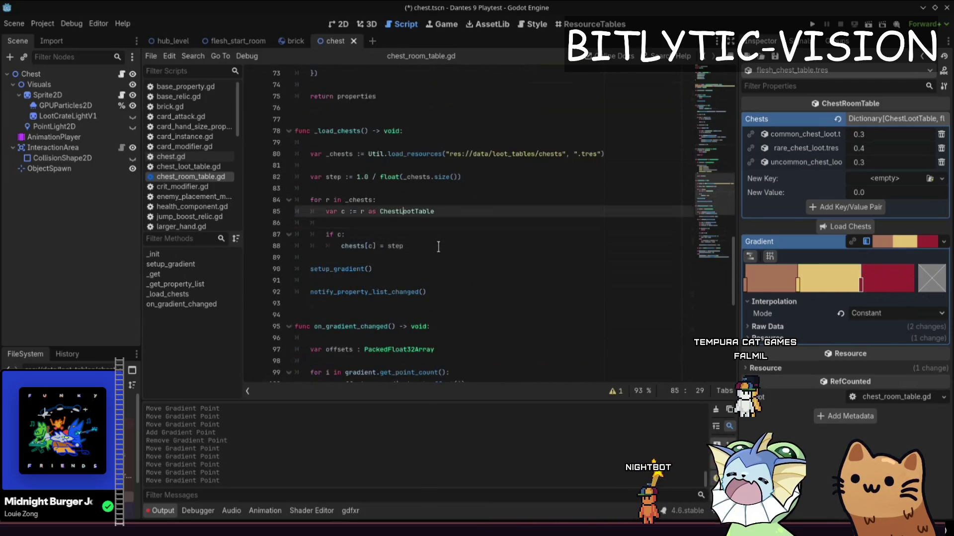
key("Down")
key("Down")
key("Down")
key("Down")
key("Down")
key("Down")
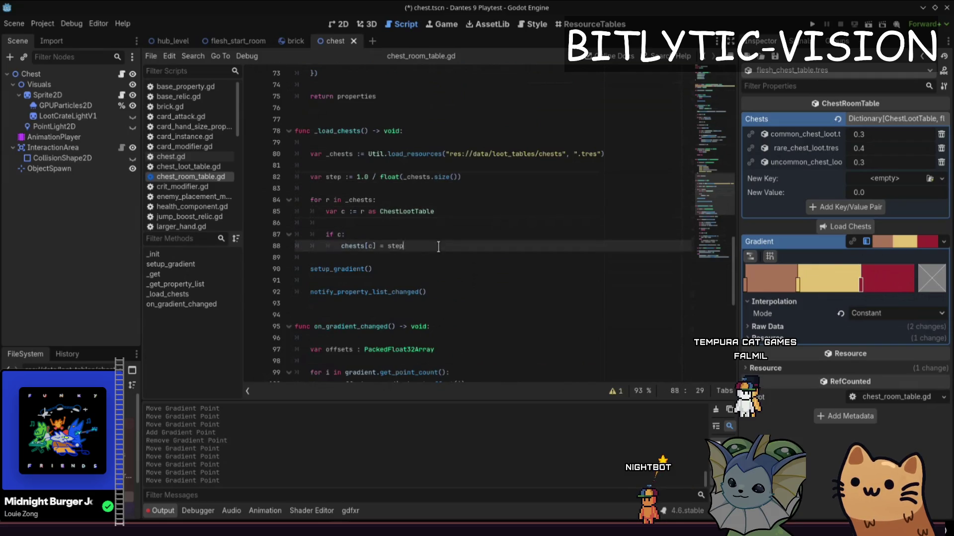
key("Up")
key("Up")
key("Up")
Step: Add a chests.sort() call after the _load_chests loop and save with Ctrl+S
key("Return")
type("var")
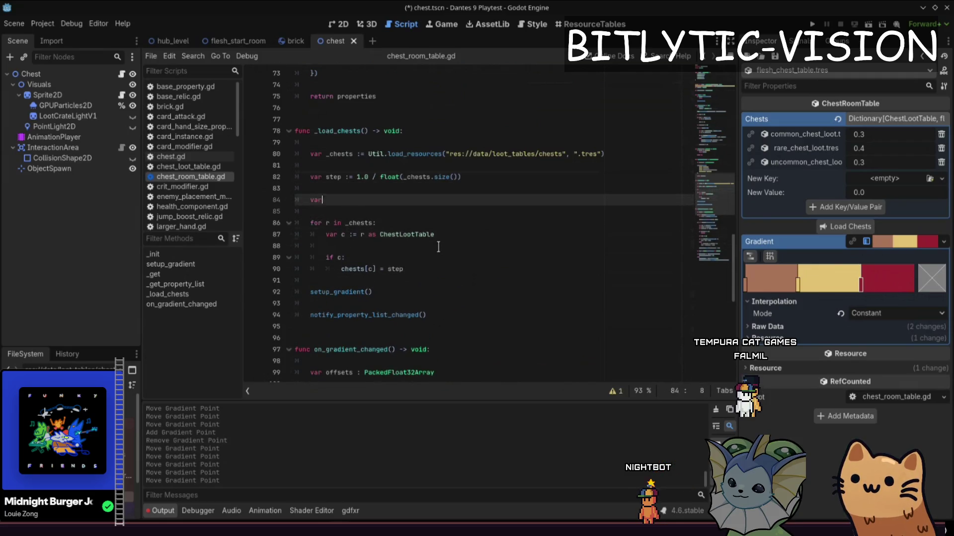
key("BackSpace")
key("BackSpace")
key("BackSpace")
key("Down")
key("Down")
key("Down")
key("Return")
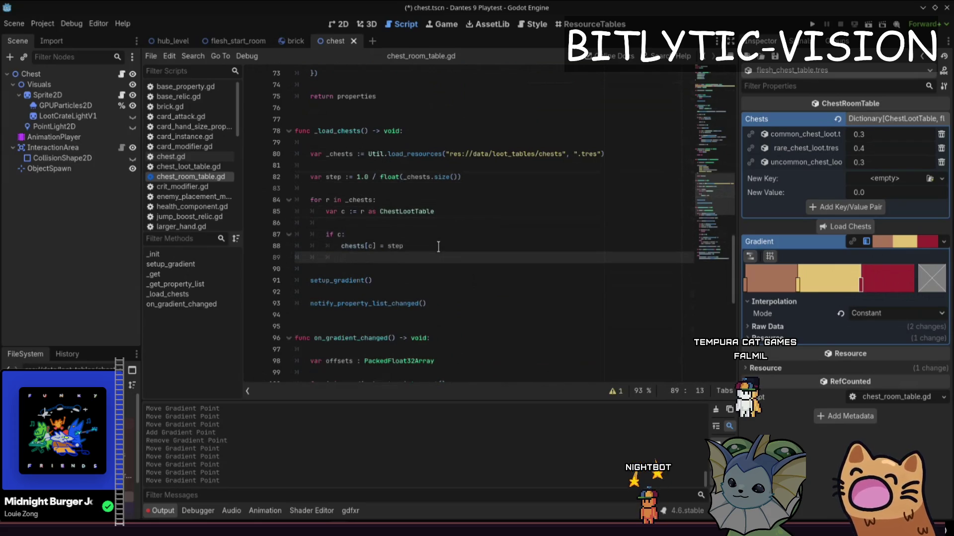
key("BackSpace")
key("BackSpace")
key("Return")
type("chests.sort(")
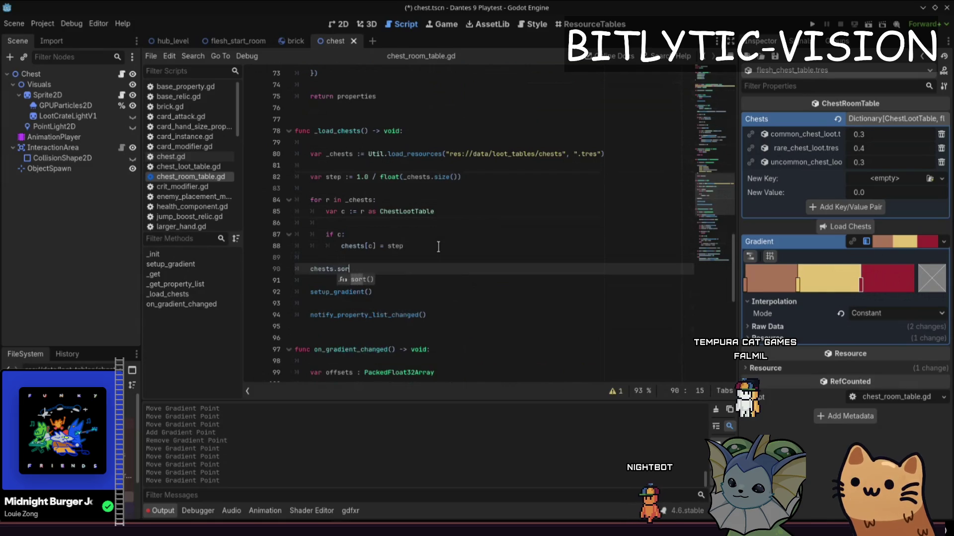
key("Home")
key("ctrl+s")
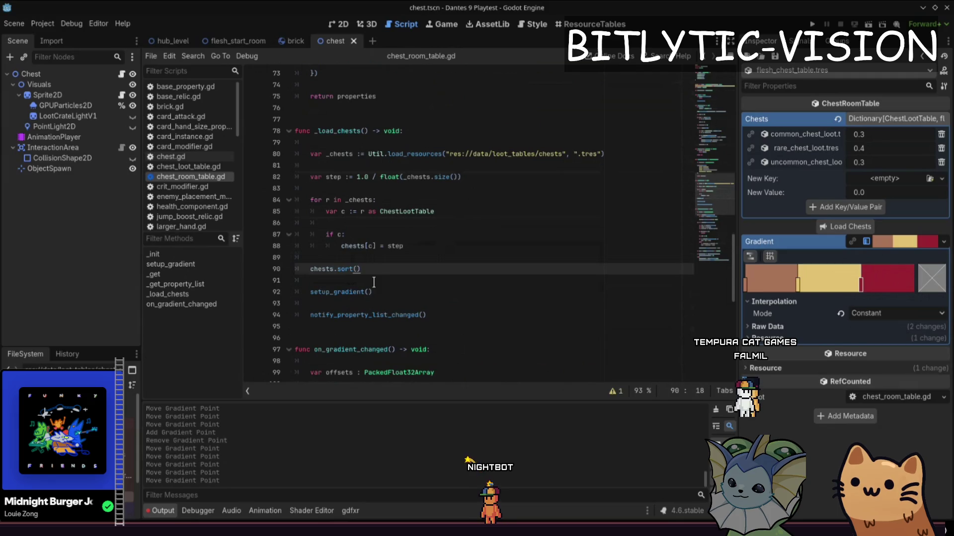
Step: Cut the chests.sort() line and start a new sort line after the chest loading
left_click(412, 271)
left_click(415, 211)
left_click(429, 243)
left_click(412, 267)
key("ctrl+x")
key("Up")
key("Up")
key("Up")
key("Return")
key("Return")
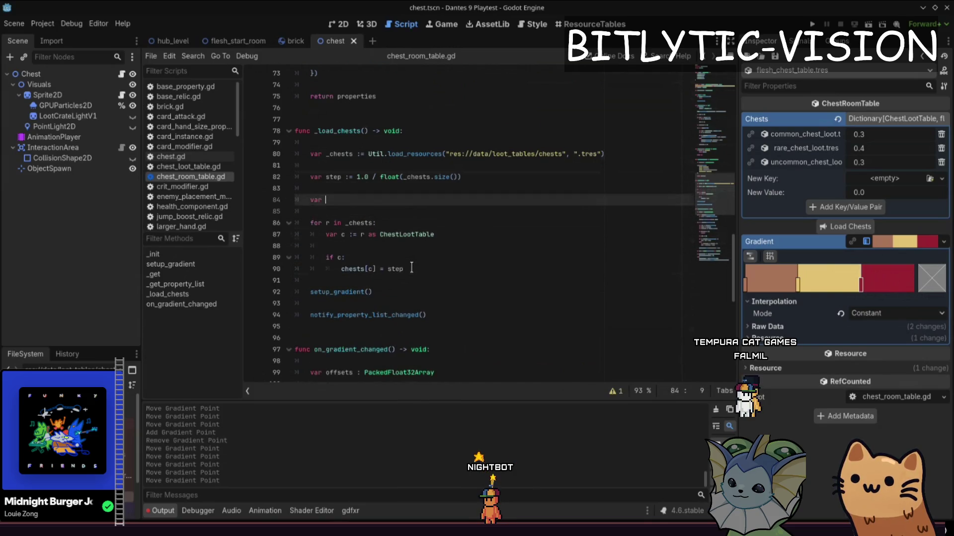
key("BackSpace")
key("BackSpace")
key("Up")
key("Up")
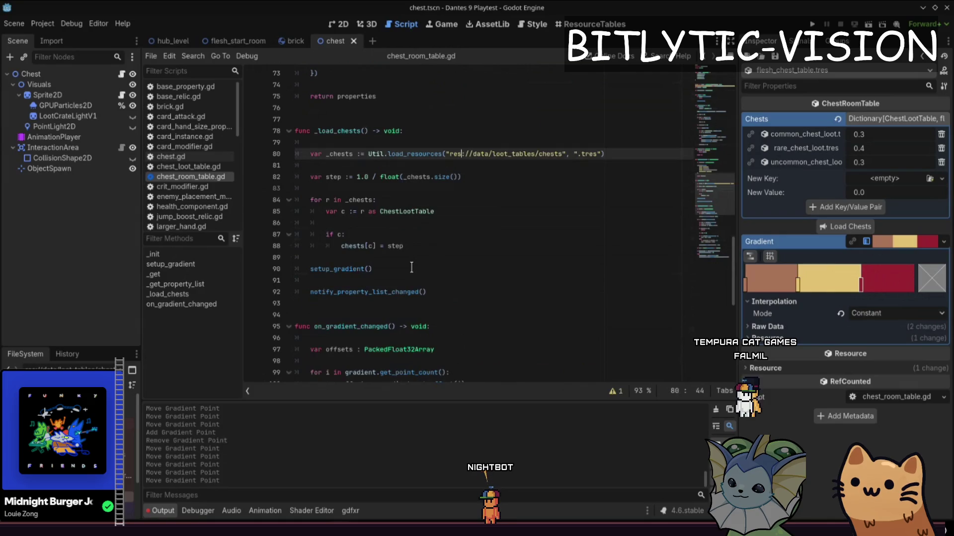
key("Return")
type("var ")
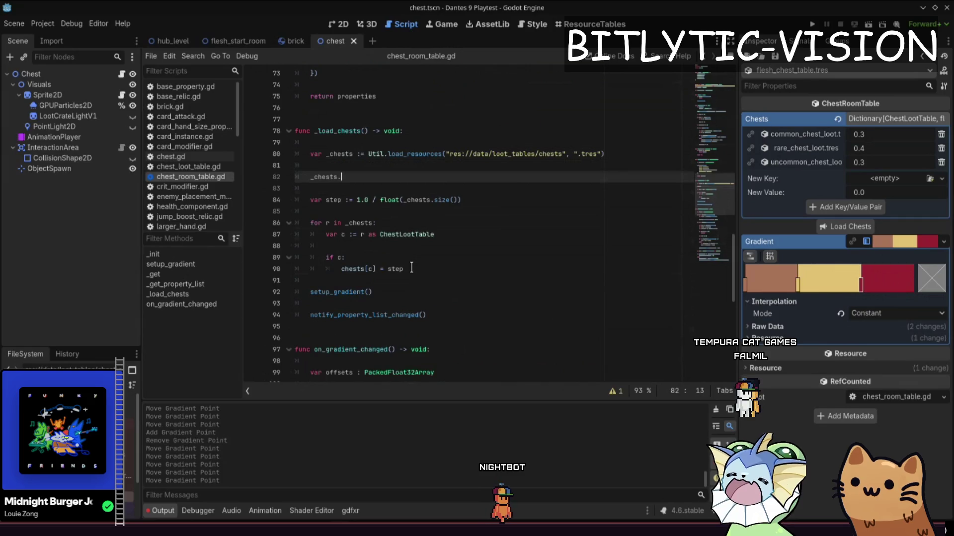
type("s.")
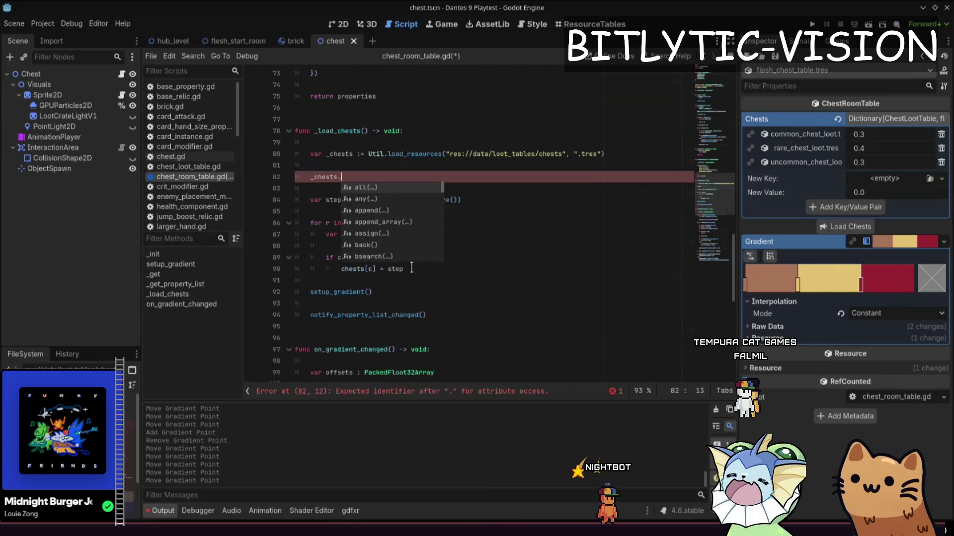
type("sort_cu")
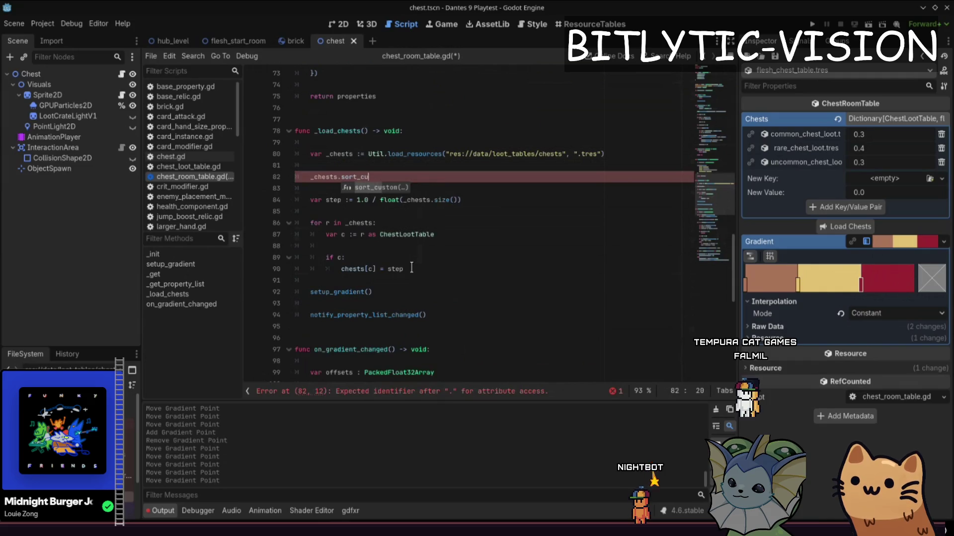
Step: Call chests.sort_custom with a func(a, b: ChestLootTable) comparator lambda
key("Return")
type("func")
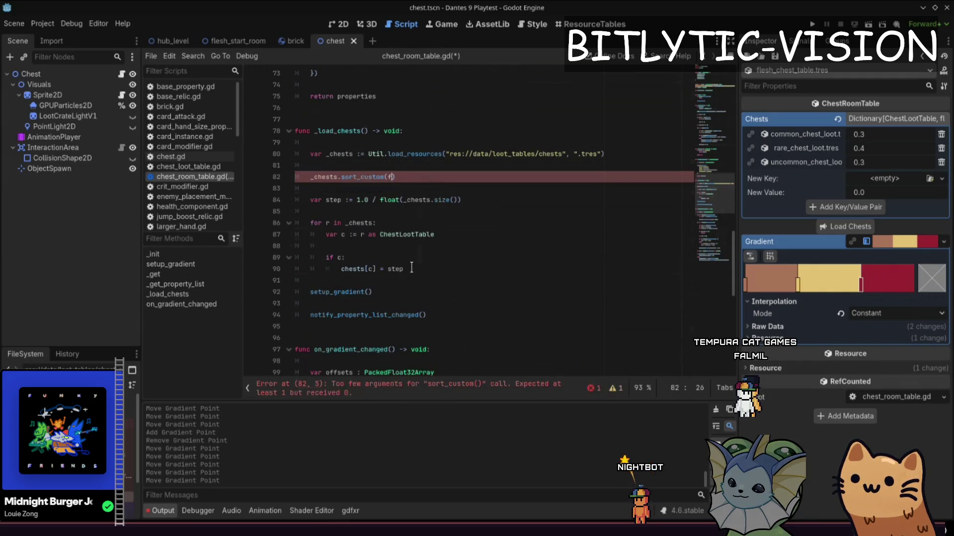
type("()")
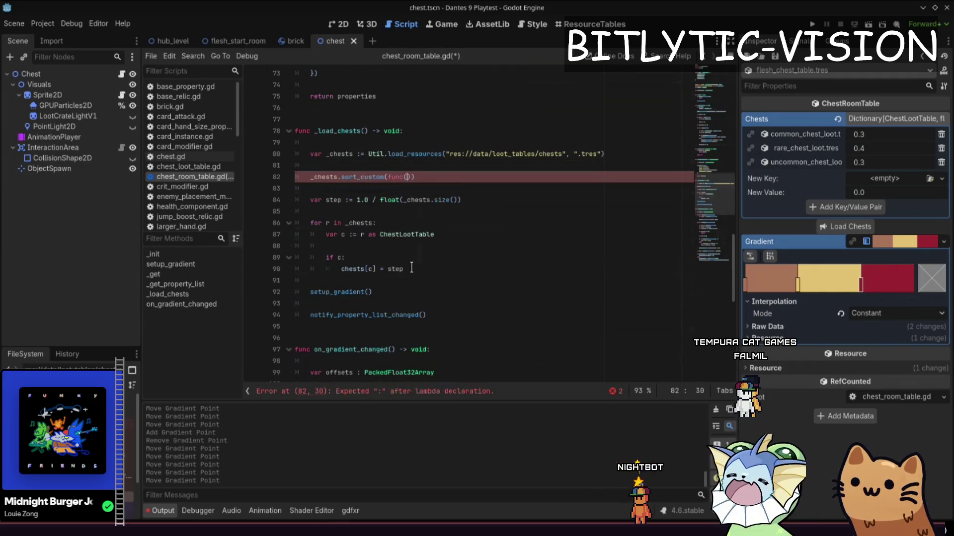
key("ctrl+shift+Left")
type("c: Che")
type("stLootTable")
type("ab")
type(": ChesTLootTa")
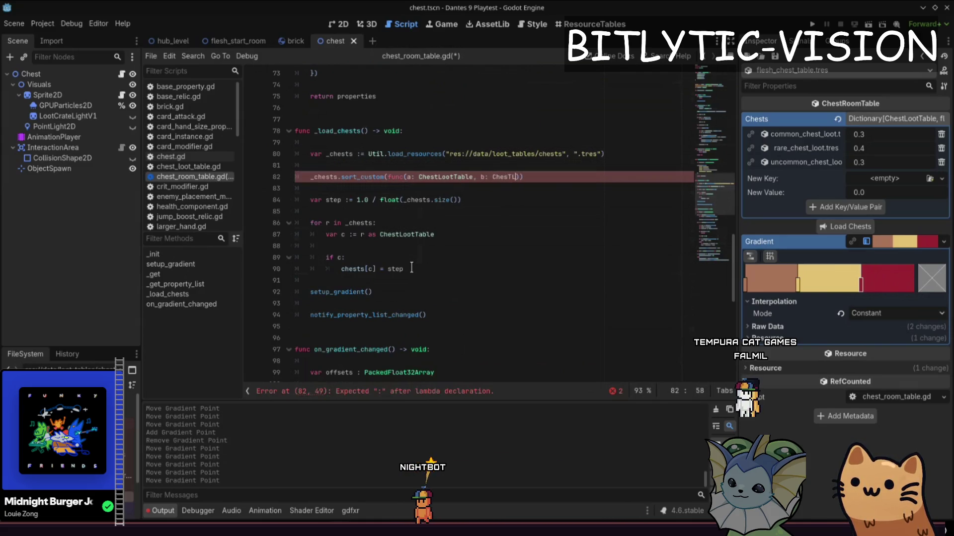
Step: Return a.minimum_rarity < b.minimum_rarity, save, and reload chests to get 0.35/0.4/0.25 shares
key("Return")
type("):")
key("Return")
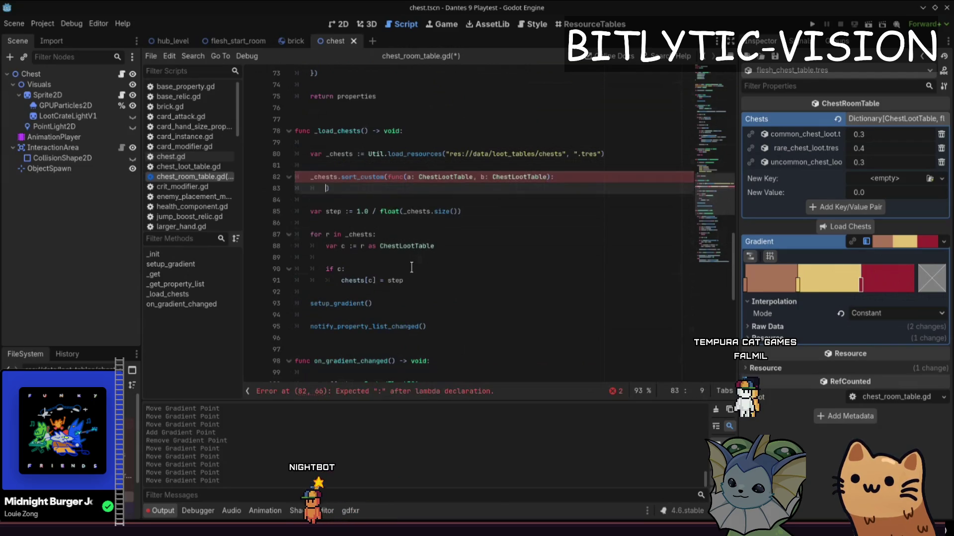
type("rari")
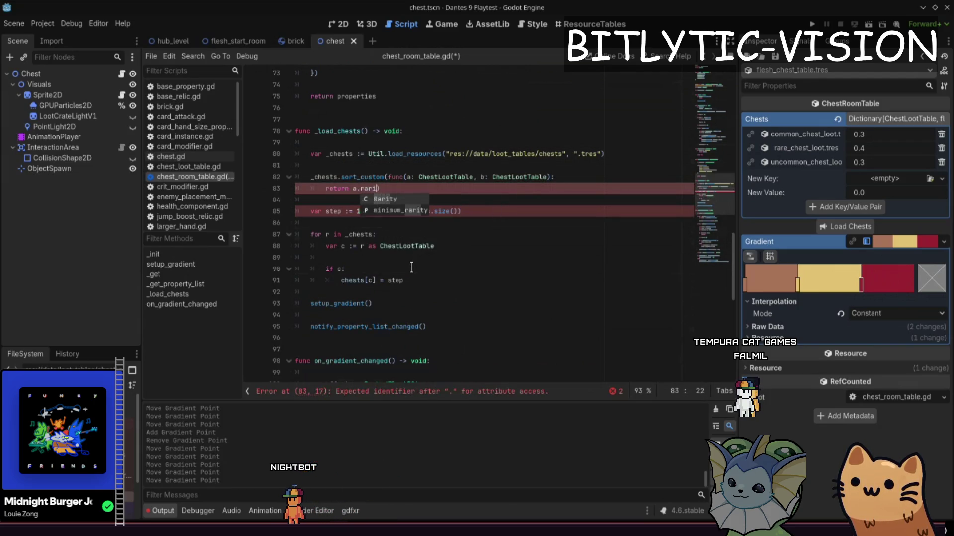
key("BackSpace")
key("BackSpace")
key("BackSpace")
type("minimum_")
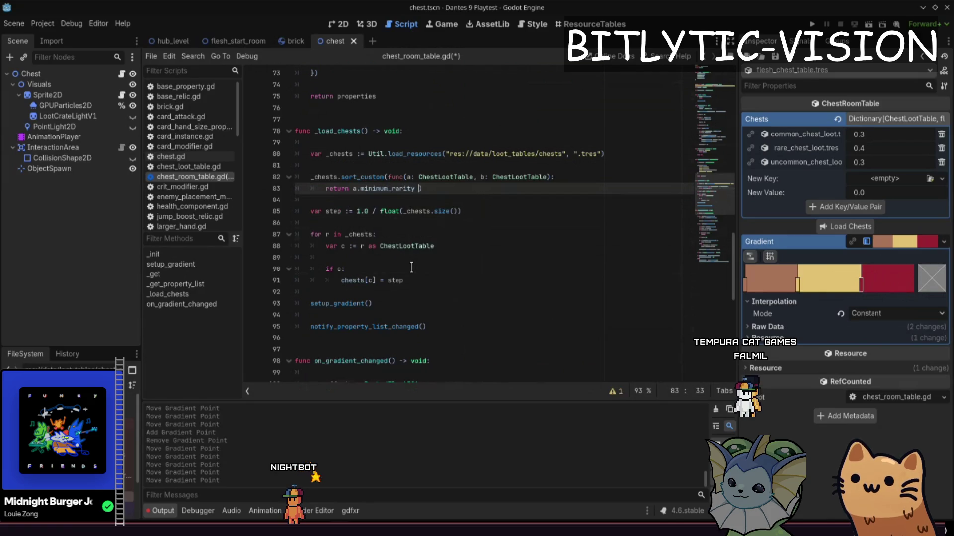
type("minimum_rarity")
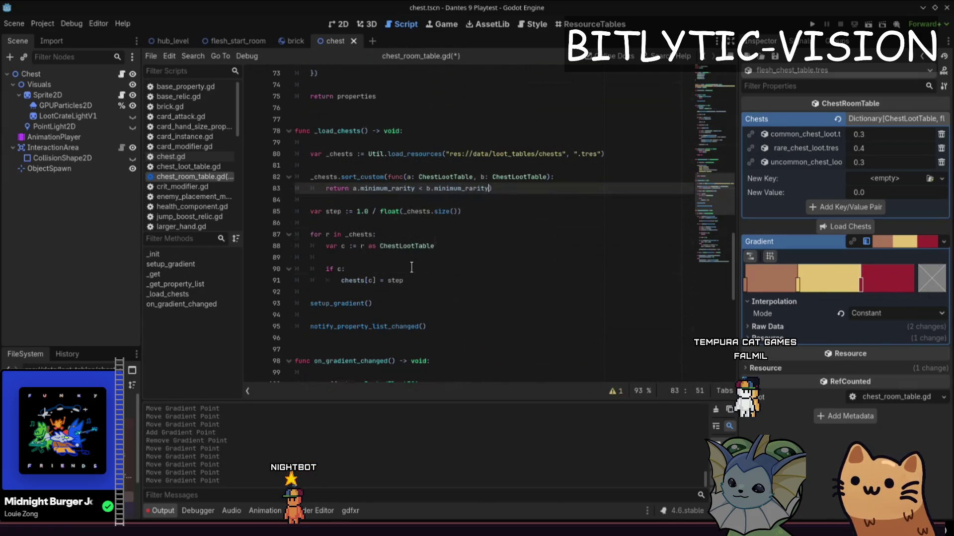
key("ctrl+s")
left_click(830, 228)
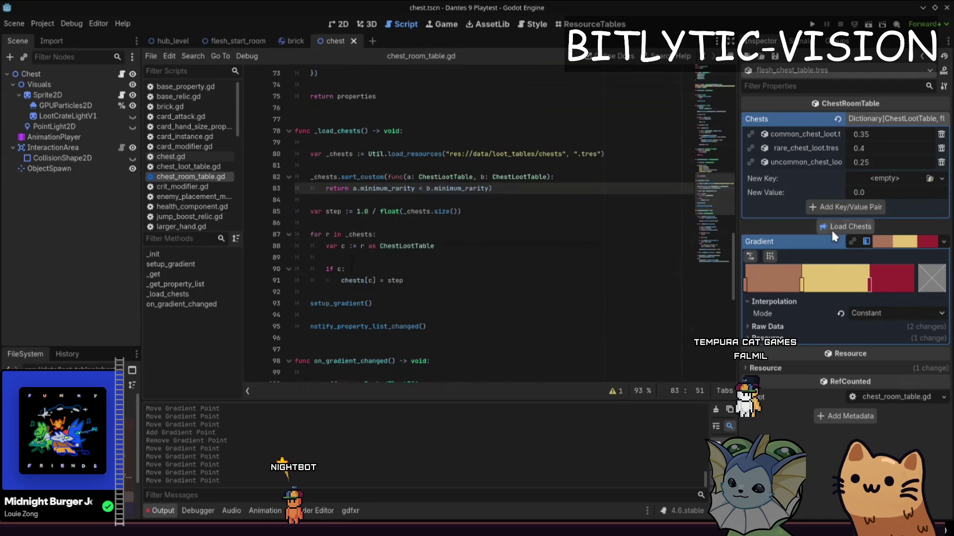
Step: Flip the rarity comparison to descending (>), reload the chests and save the scene
key("Up")
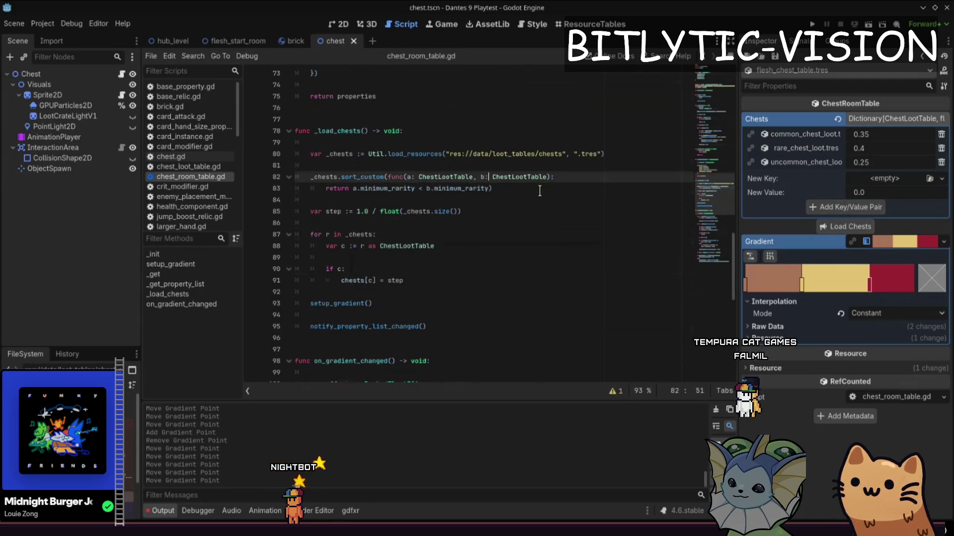
left_click(540, 191)
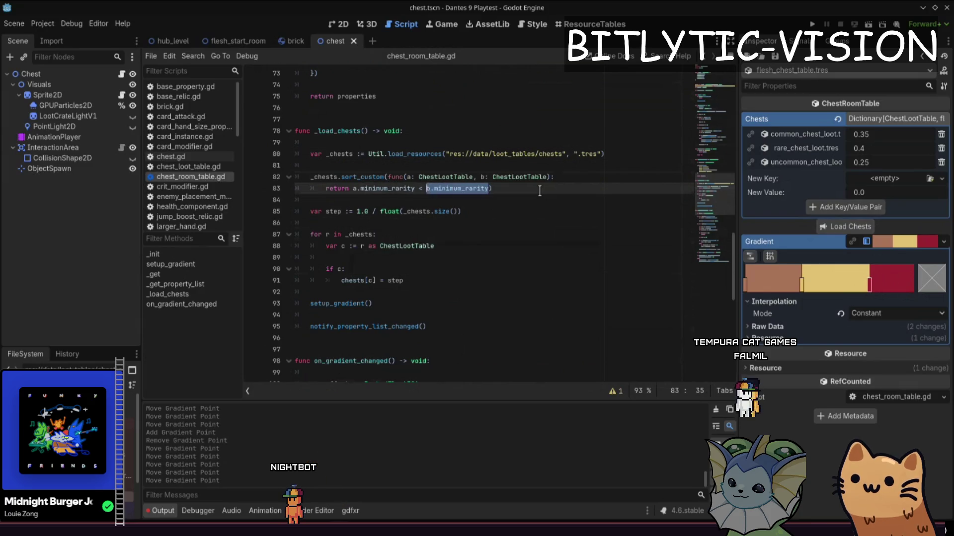
type(">")
left_click(838, 228)
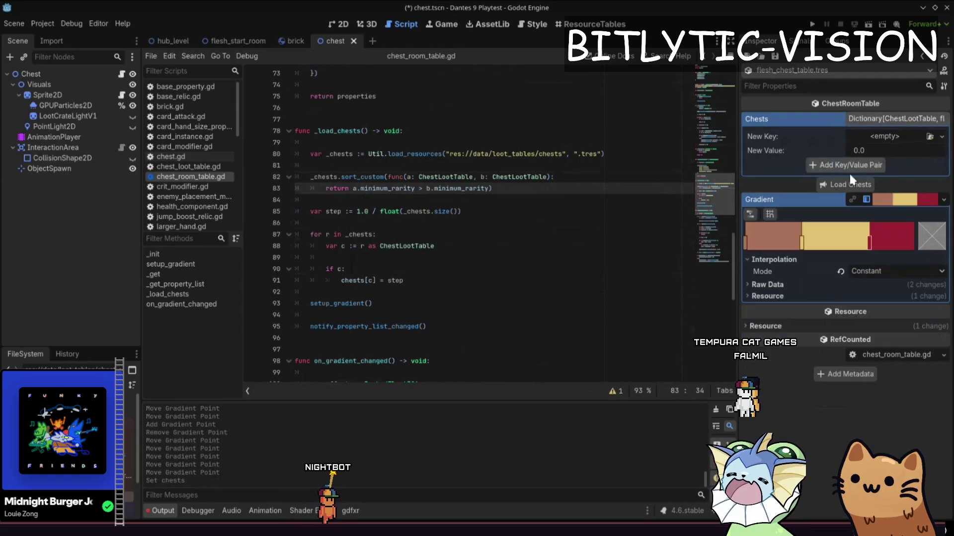
left_click(849, 184)
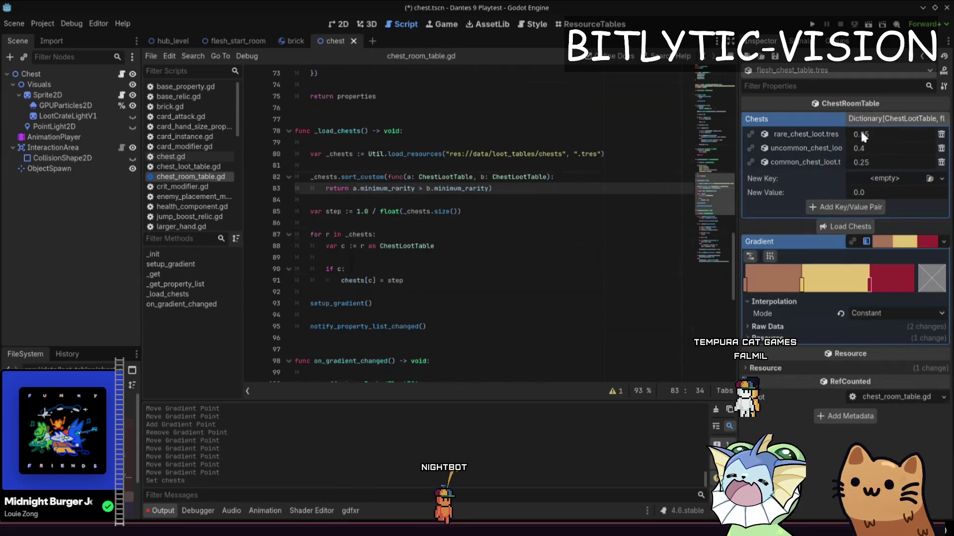
key("ctrl+s")
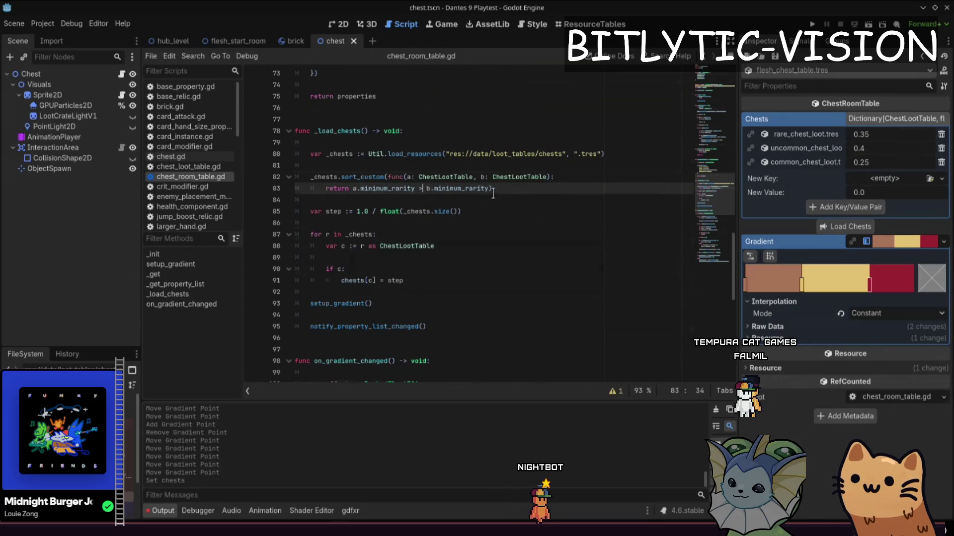
Step: Restore the ascending < comparison, save, and reload the Chests entries
type("<")
key("ctrl+s")
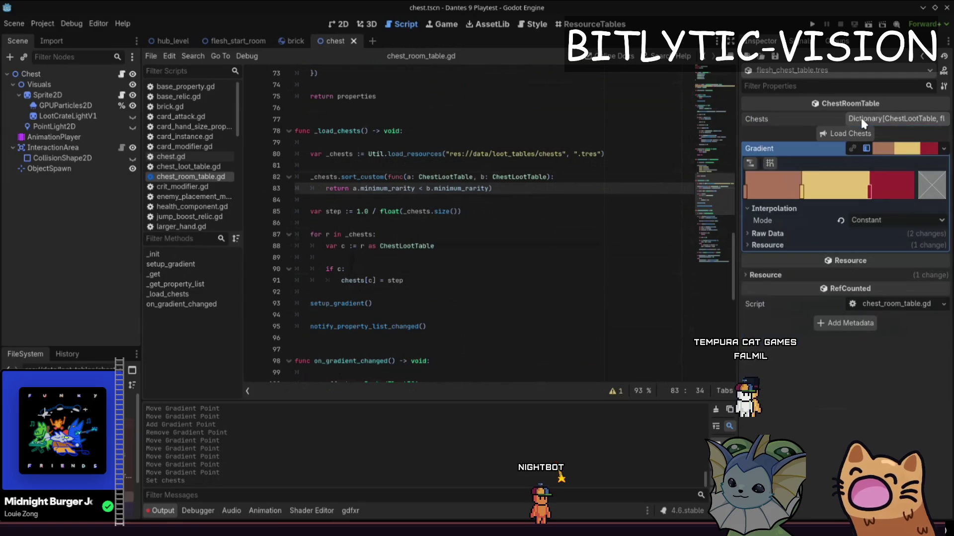
left_click(941, 134)
left_click(942, 136)
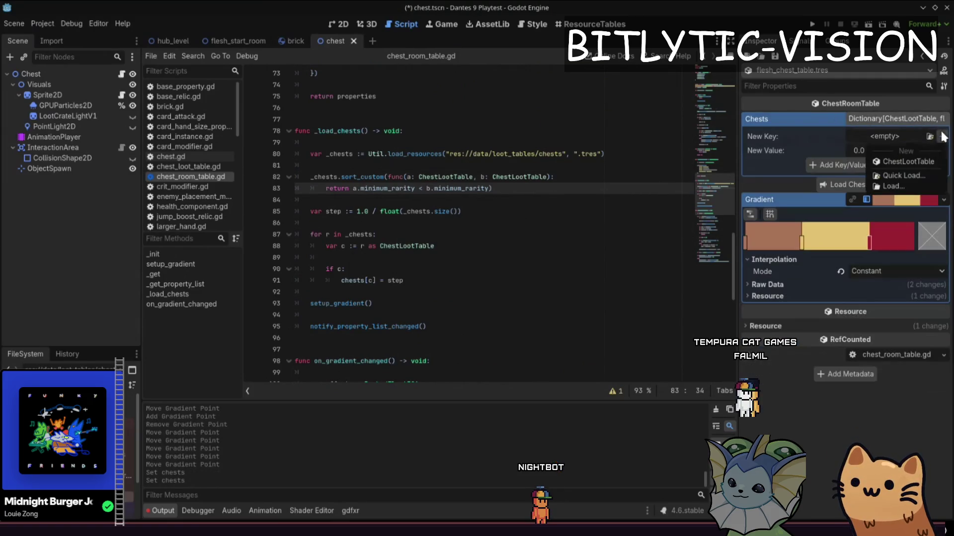
left_click(832, 172)
left_click(836, 179)
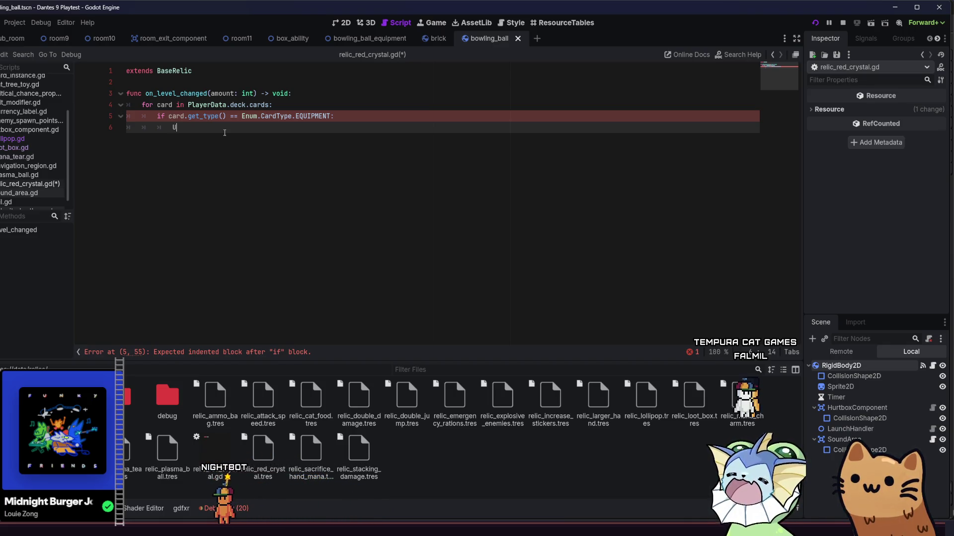
Step: On line 6 inside the Equipment check, write Util.get_component using autocomplete
key("ctrl+space")
key("Escape")
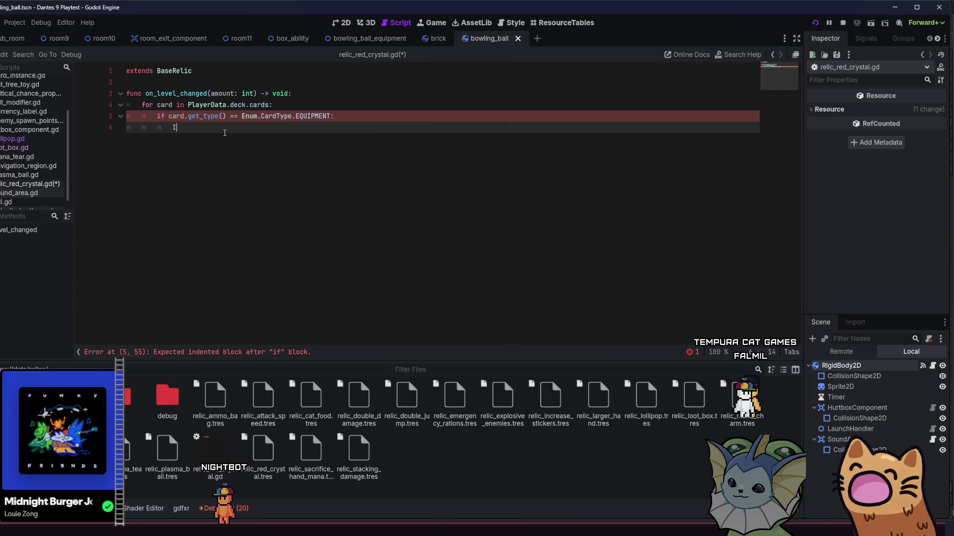
type("Util.c")
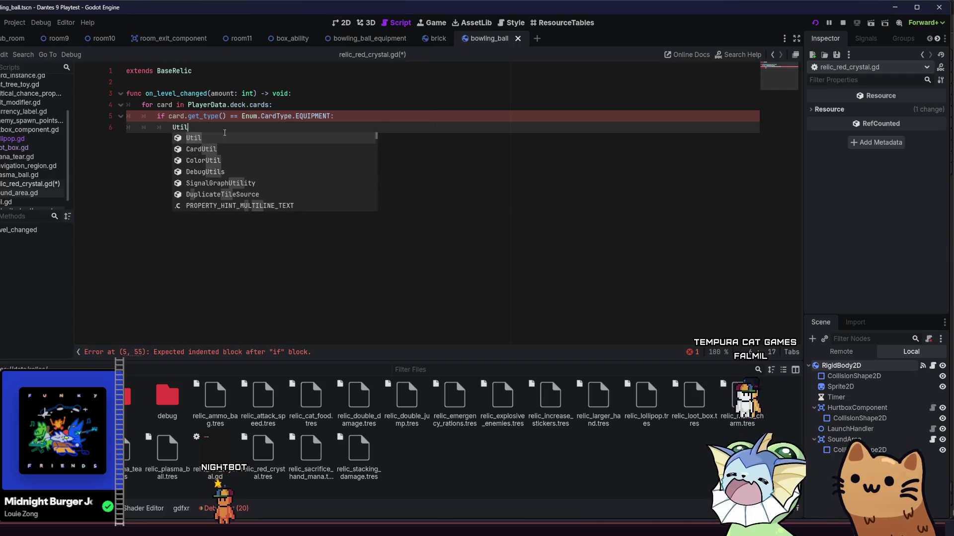
key("BackSpace")
type("a")
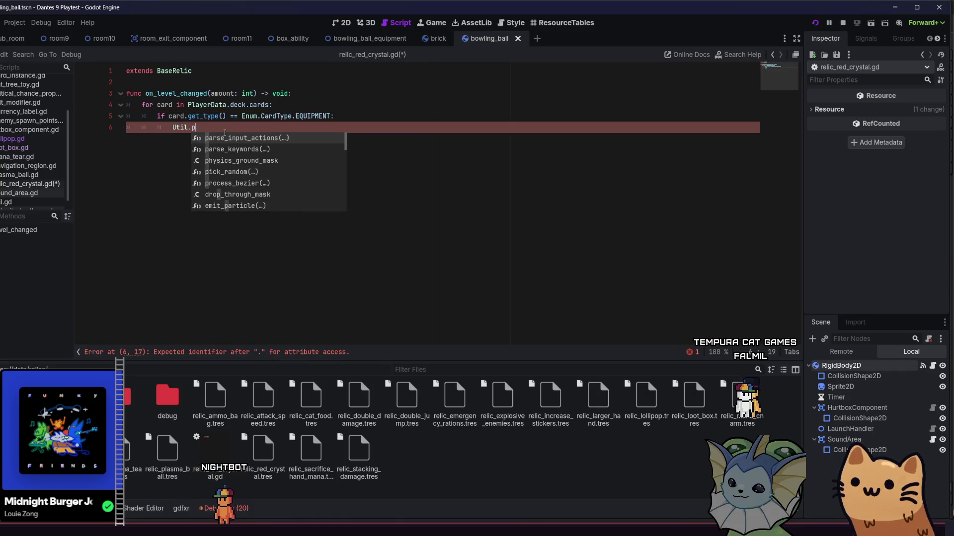
key("BackSpace")
type("se")
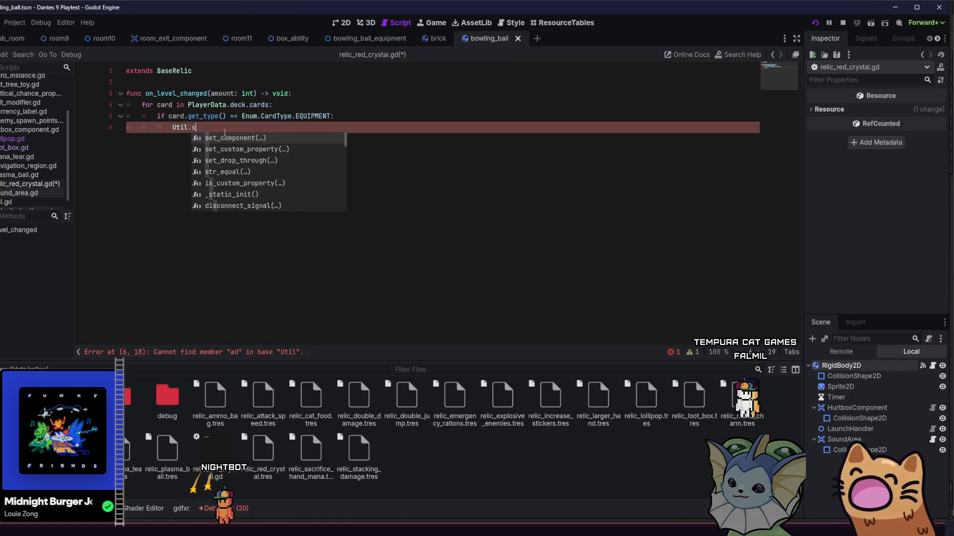
key("BackSpace")
key("BackSpace")
key("BackSpace")
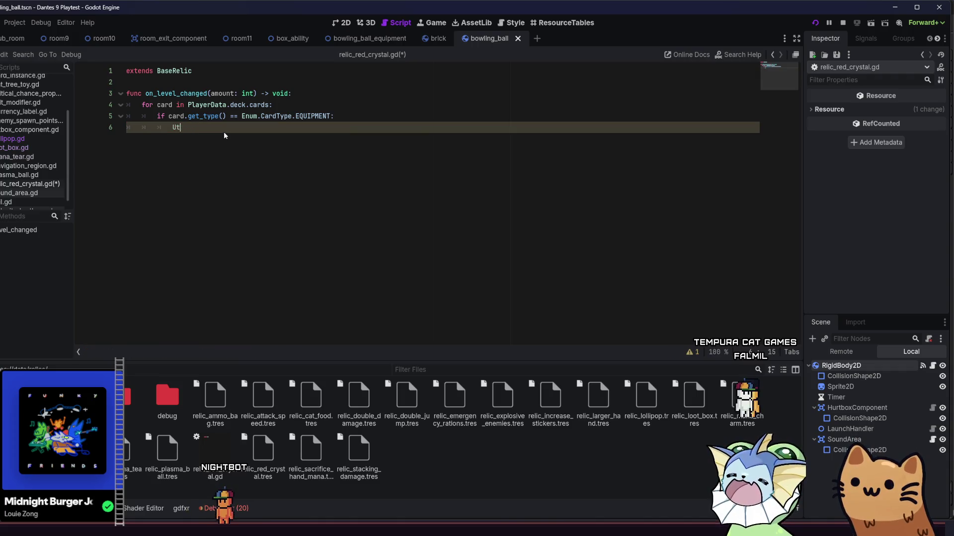
type("card.")
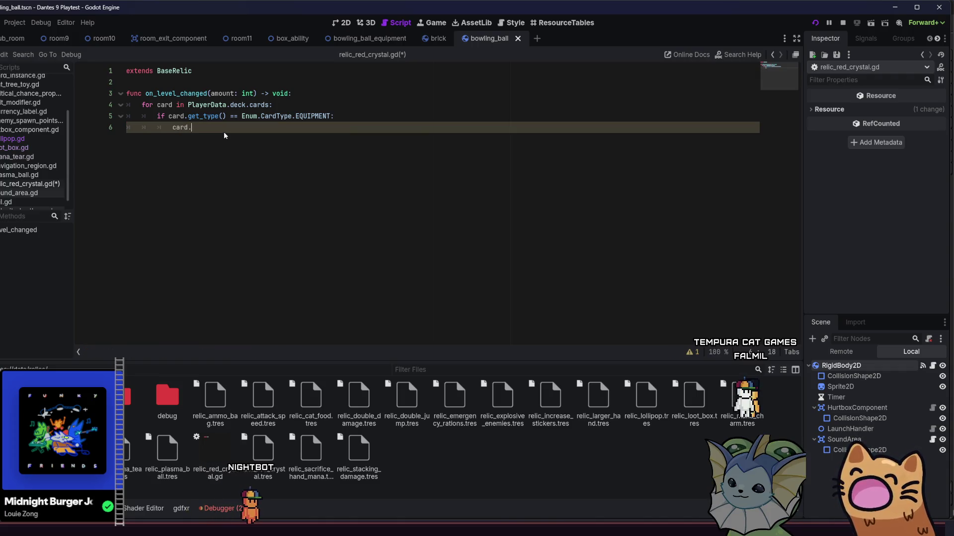
type("get_pr")
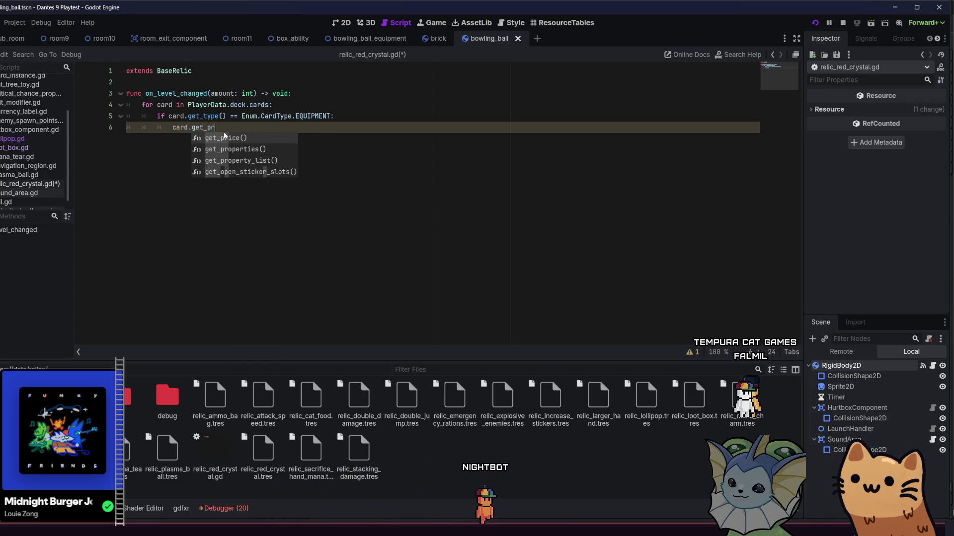
key("BackSpace")
key("BackSpace")
type("com")
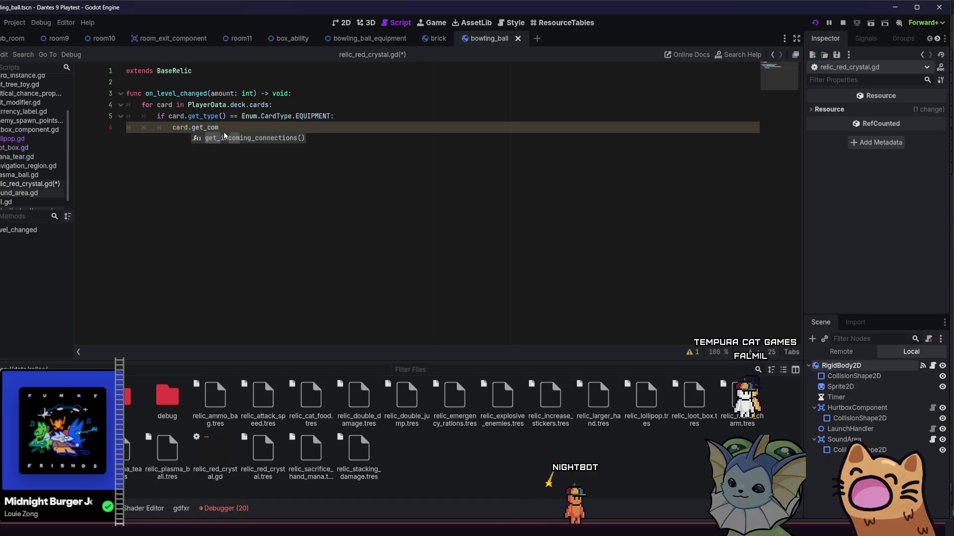
key("BackSpace")
key("BackSpace")
key("BackSpace")
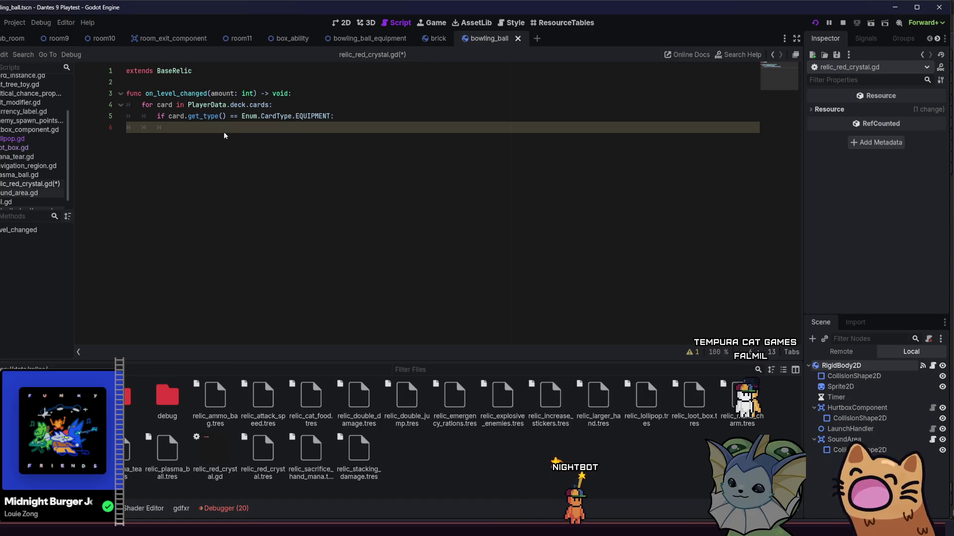
type("Util.")
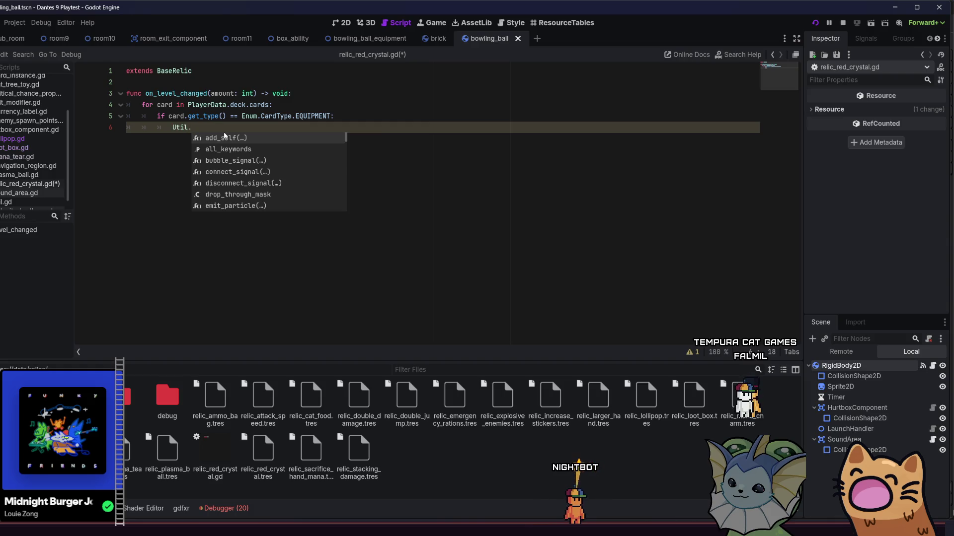
type("get_c")
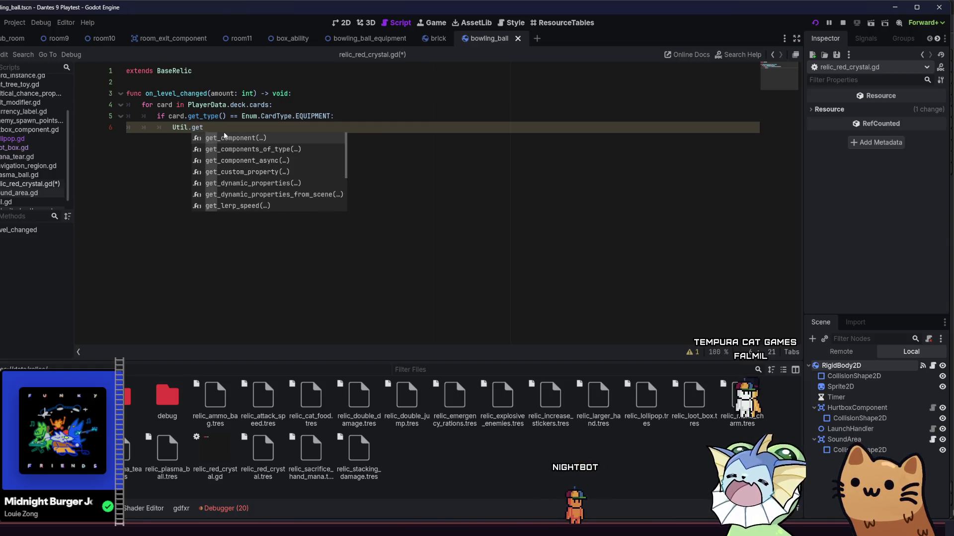
key("Return")
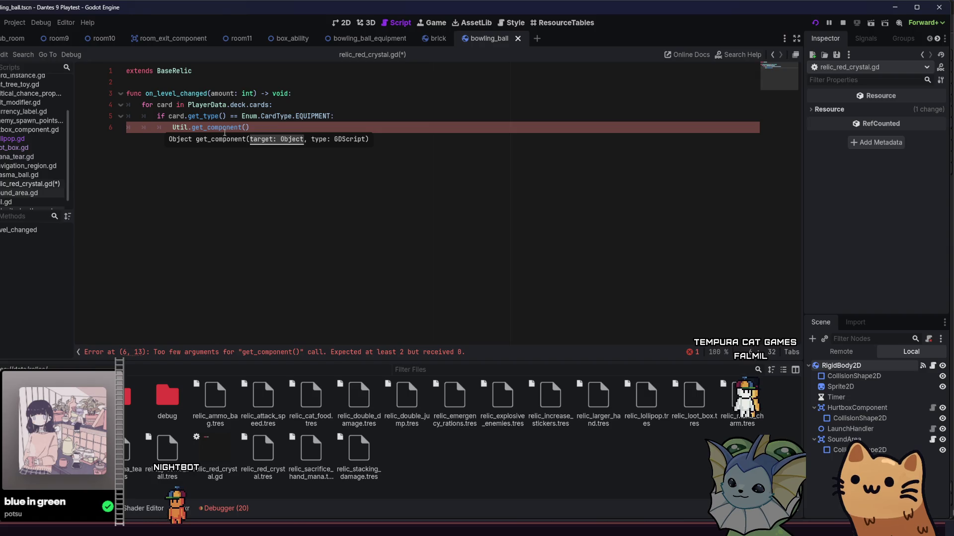
mouse_move(224, 132)
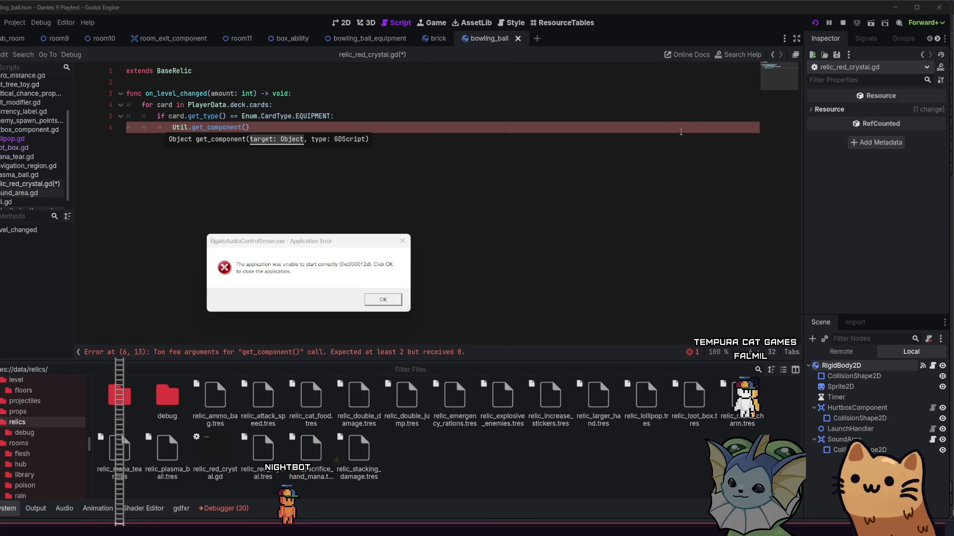
Step: Dismiss the Elgato Application Error dialog with OK
left_click(383, 300)
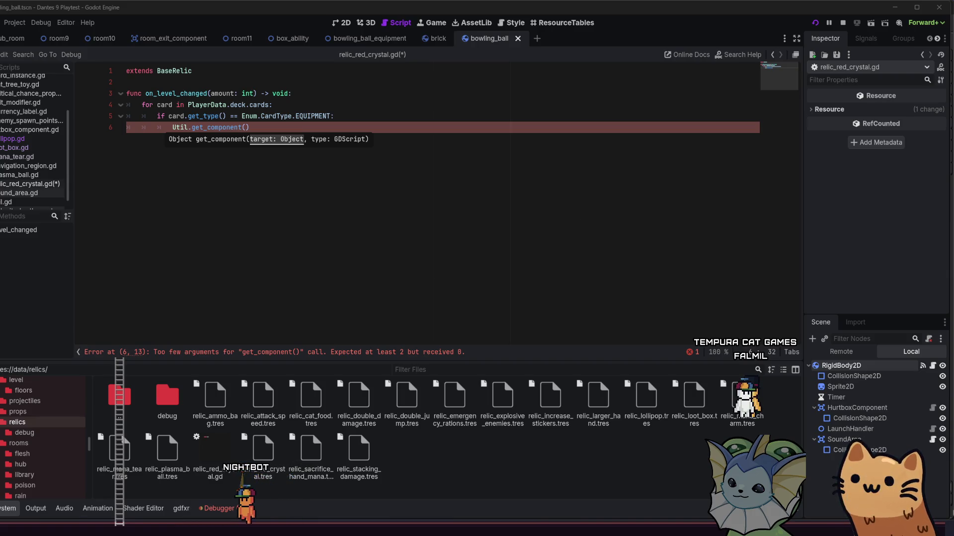